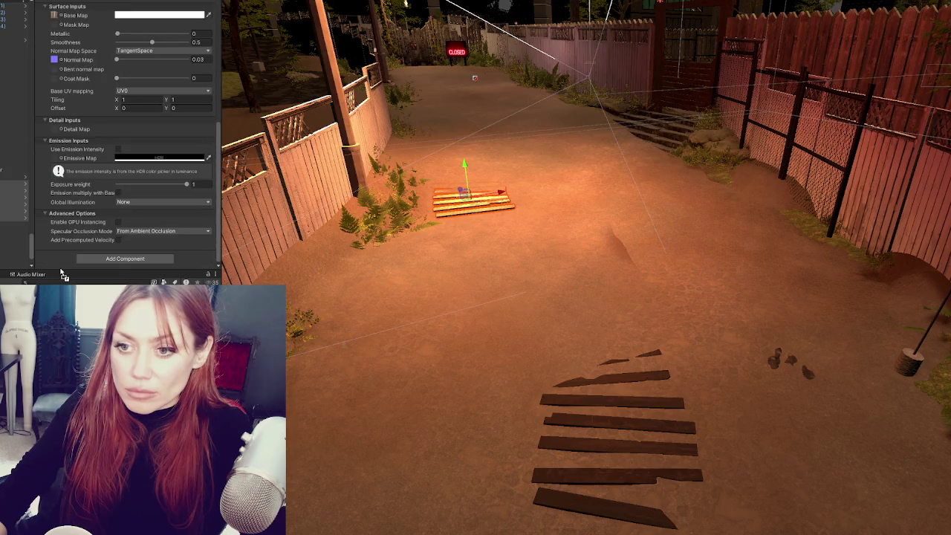
- Change the planks' HDRP/Lit Base Map colour to R 0.5846 in the Color picker
left_click_drag(60, 260, 45, 259)
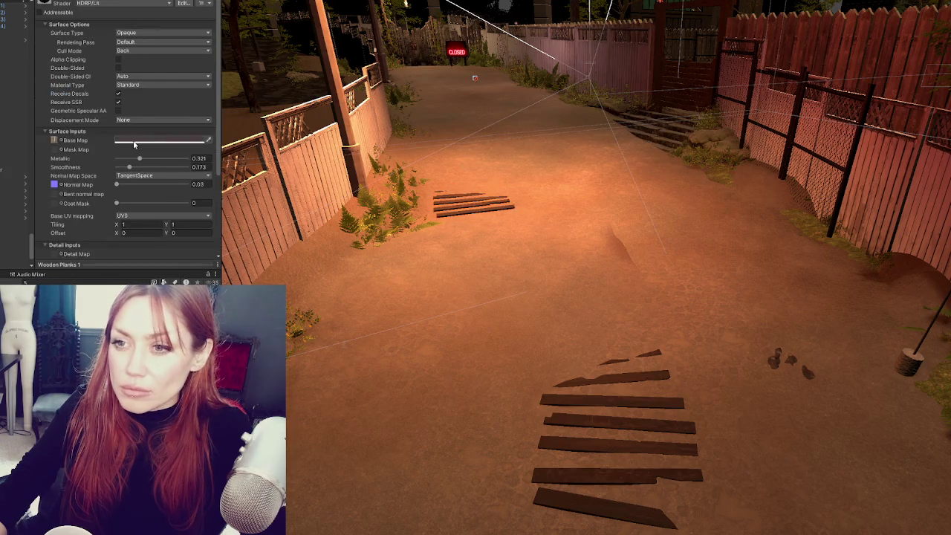
left_click(125, 140)
left_click(175, 206)
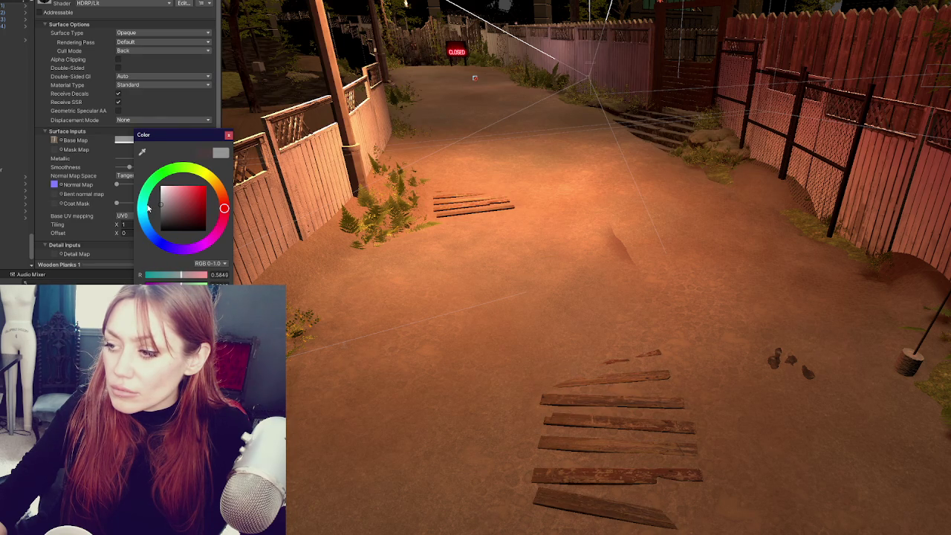
- Select the terrain and switch to its Paint Texture tool
scroll(551, 202, "down", 3)
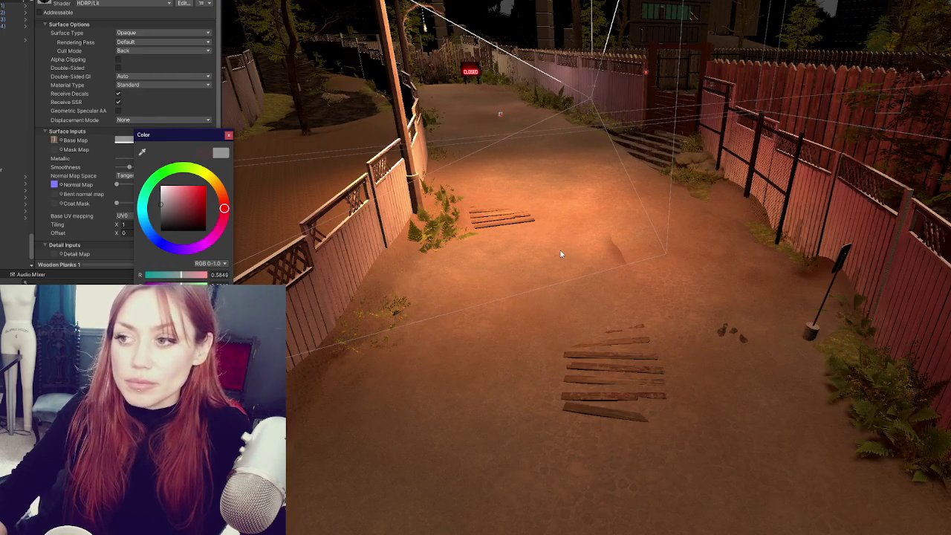
left_click(561, 255)
left_click(116, 69)
- Brush mud texture along the base of the red and chain-link fences
mouse_move(258, 267)
left_mouse_down()
mouse_move(381, 308)
mouse_move(403, 356)
mouse_move(339, 378)
mouse_move(435, 210)
left_mouse_up()
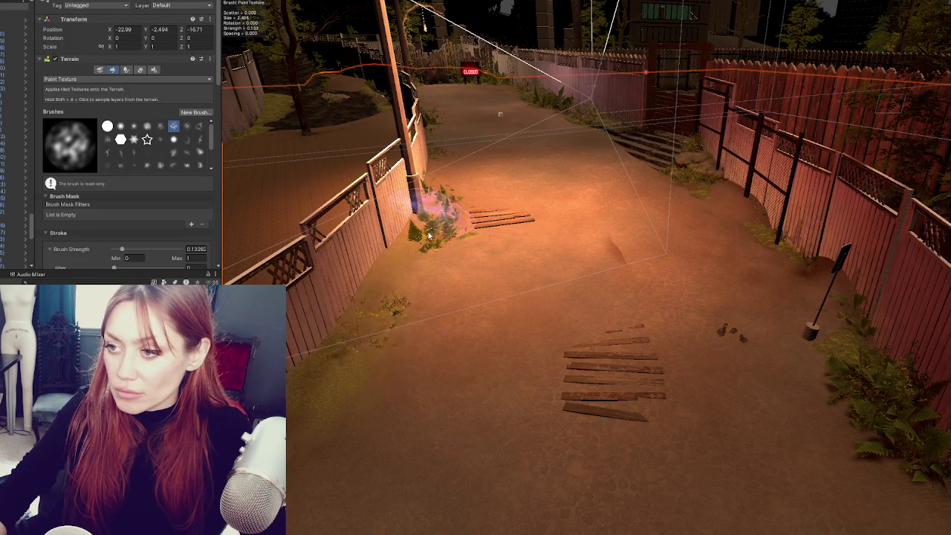
mouse_move(361, 340)
left_mouse_down()
mouse_move(349, 445)
mouse_move(515, 392)
mouse_move(510, 304)
left_mouse_up()
mouse_move(554, 340)
left_mouse_down()
mouse_move(514, 314)
mouse_move(484, 248)
mouse_move(637, 298)
left_mouse_up()
mouse_move(578, 314)
left_mouse_down()
mouse_move(645, 302)
mouse_move(870, 329)
left_mouse_up()
mouse_move(488, 301)
left_mouse_down()
mouse_move(752, 346)
mouse_move(512, 335)
left_mouse_up()
left_click_drag(420, 313, 641, 250)
mouse_move(393, 335)
left_mouse_down()
mouse_move(479, 321)
mouse_move(550, 330)
left_mouse_up()
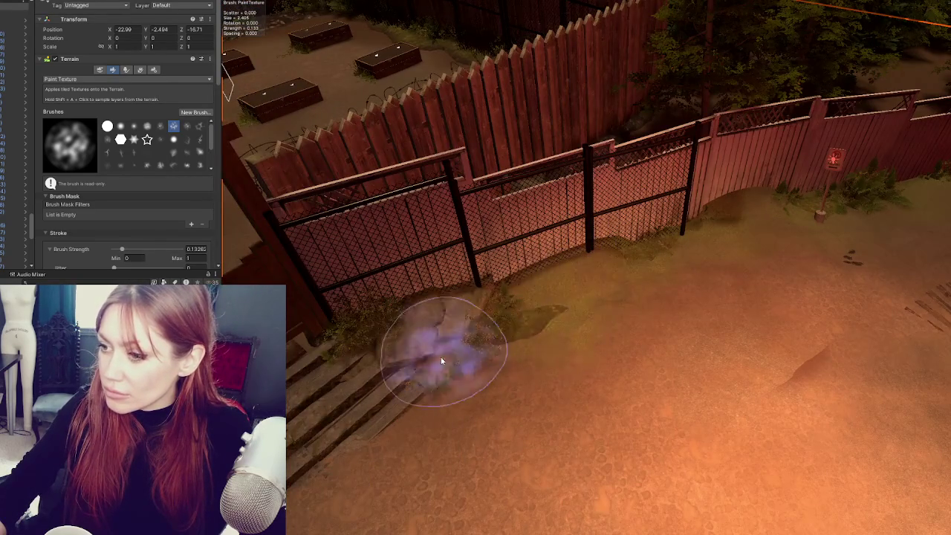
left_click_drag(460, 352, 552, 335)
mouse_move(456, 230)
left_mouse_down()
mouse_move(498, 212)
mouse_move(431, 283)
left_mouse_up()
left_click_drag(602, 255, 443, 289)
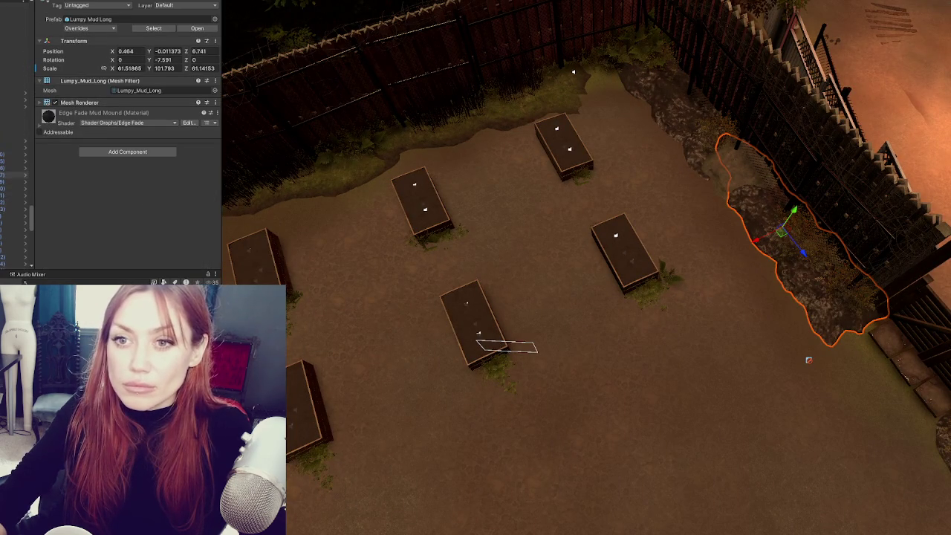
left_click(15, 127)
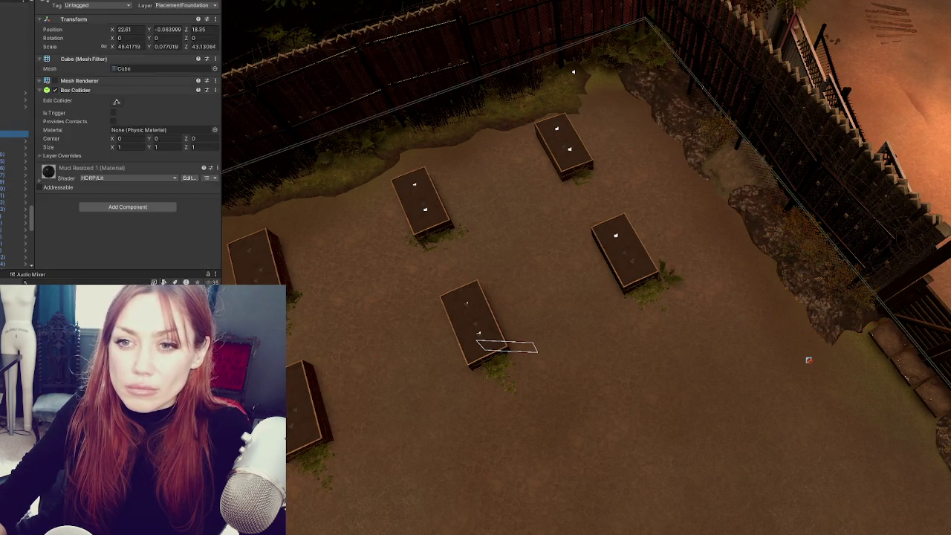
left_click(15, 120)
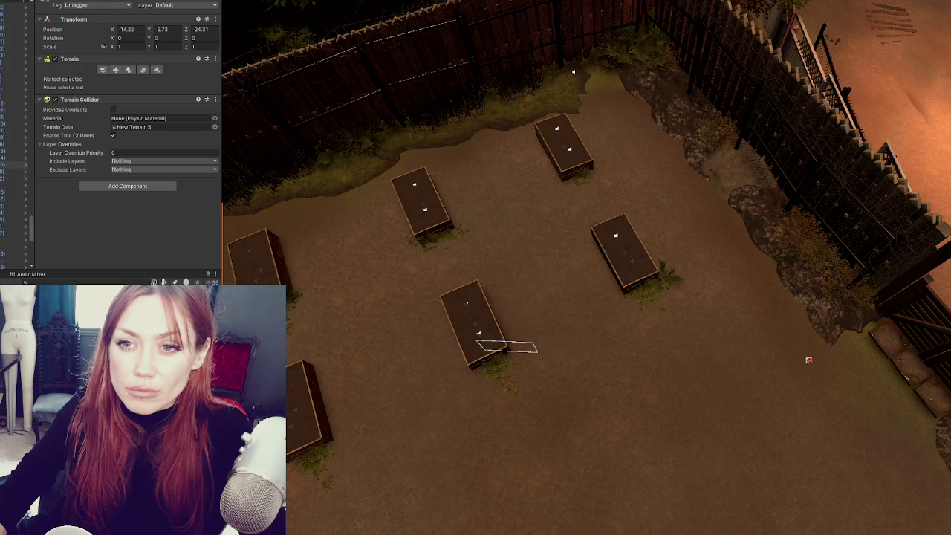
left_click(11, 134)
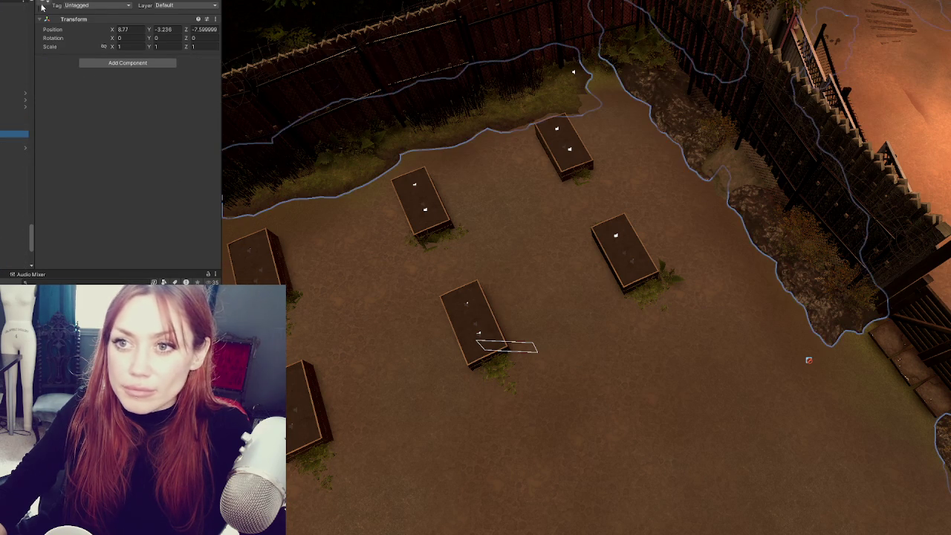
scroll(807, 358, "down", 3)
mouse_move(807, 359)
left_mouse_down()
mouse_move(647, 228)
mouse_move(624, 185)
mouse_move(579, 253)
mouse_move(572, 289)
mouse_move(640, 296)
mouse_move(684, 257)
mouse_move(862, 229)
mouse_move(638, 446)
left_mouse_up()
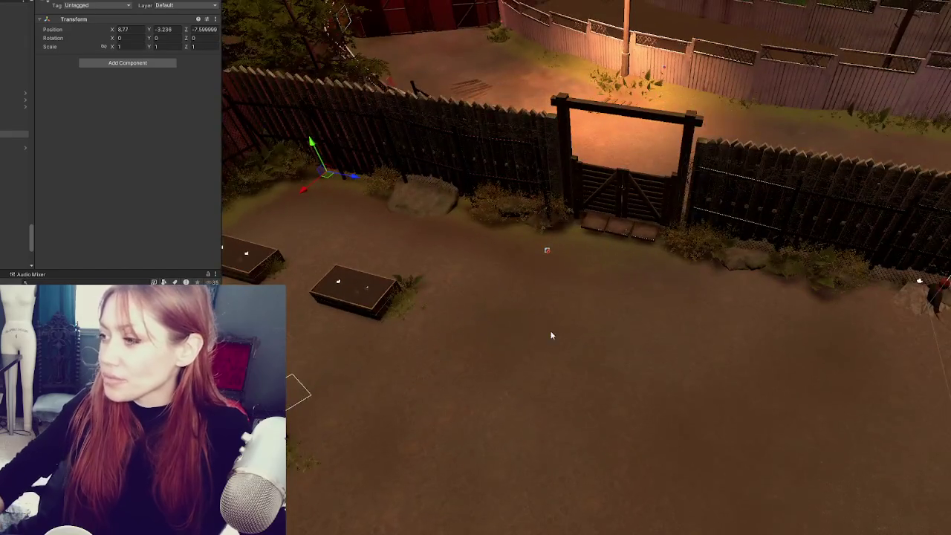
scroll(552, 334, "down", 3)
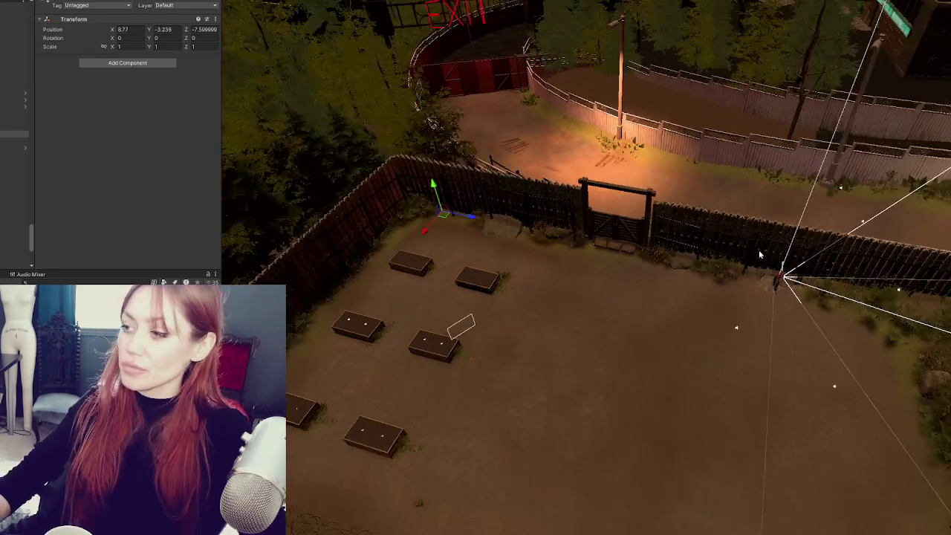
mouse_move(631, 369)
left_mouse_down()
mouse_move(484, 225)
mouse_move(452, 342)
mouse_move(674, 264)
mouse_move(617, 278)
mouse_move(446, 227)
mouse_move(684, 172)
mouse_move(564, 215)
mouse_move(486, 270)
mouse_move(493, 260)
mouse_move(458, 213)
mouse_move(520, 230)
left_mouse_up()
left_click(544, 243)
- Collapse the Terrain and Terrain Collider panels and switch the terrain tool to Set Height
left_click(78, 59)
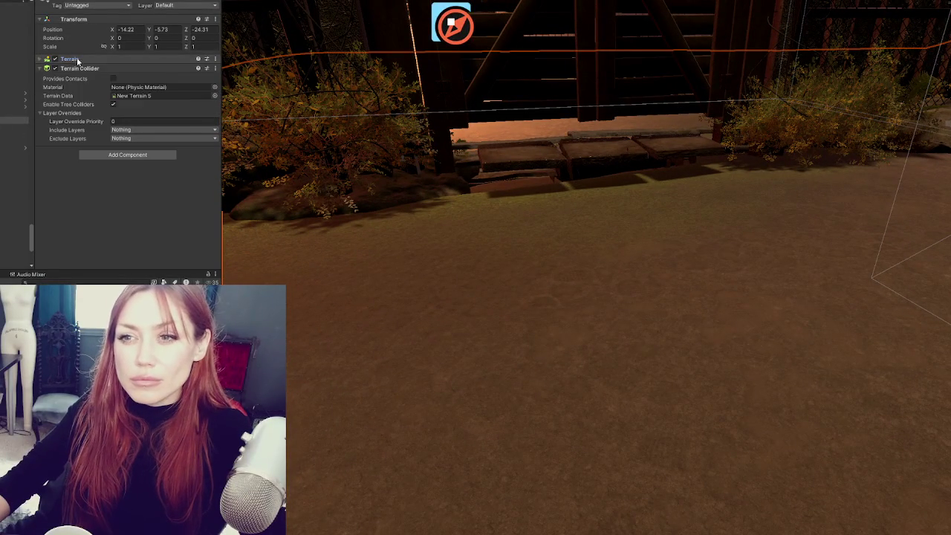
left_click(87, 68)
left_click(109, 59)
left_click(113, 70)
left_click(103, 79)
left_click(82, 109)
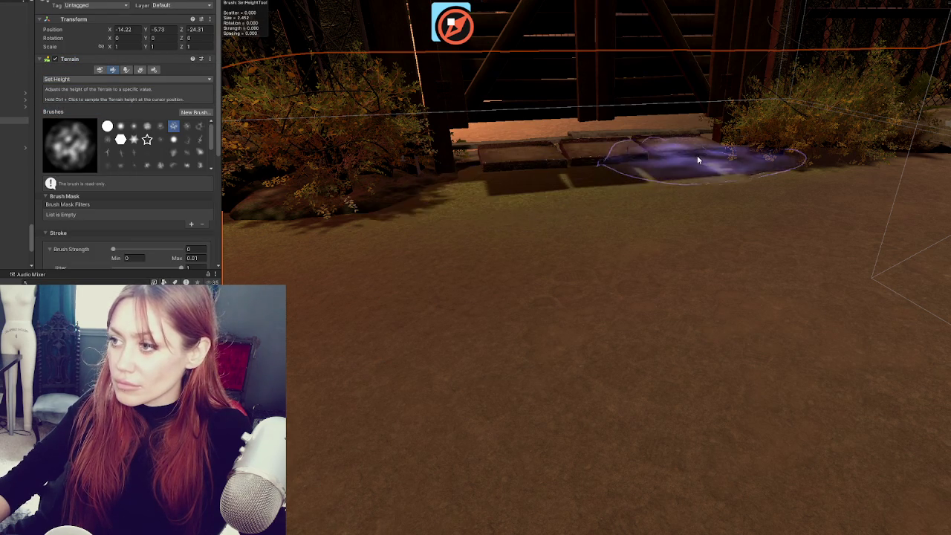
- Flatten the ground near the gate steps, along the fences and across the yard
left_click_drag(490, 189, 677, 206)
scroll(809, 190, "up", 10)
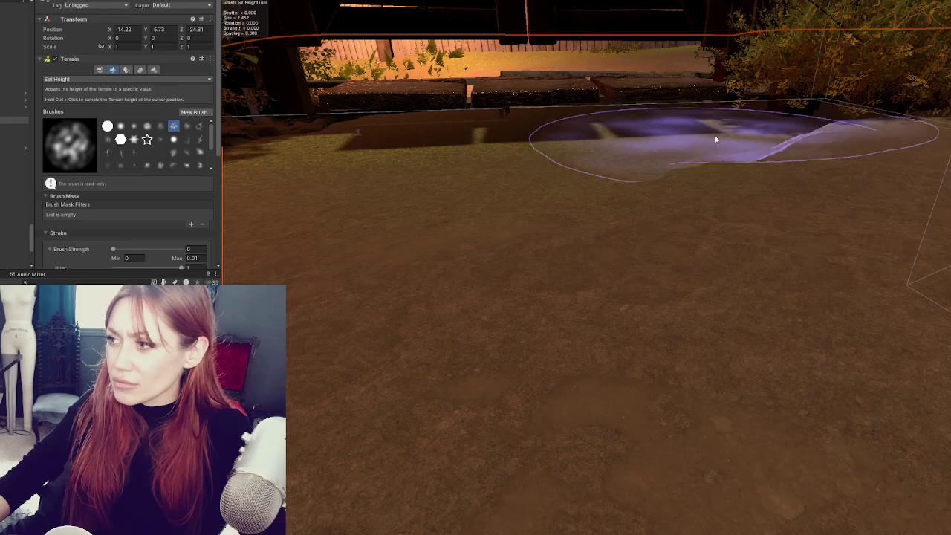
scroll(715, 145, "down", 10)
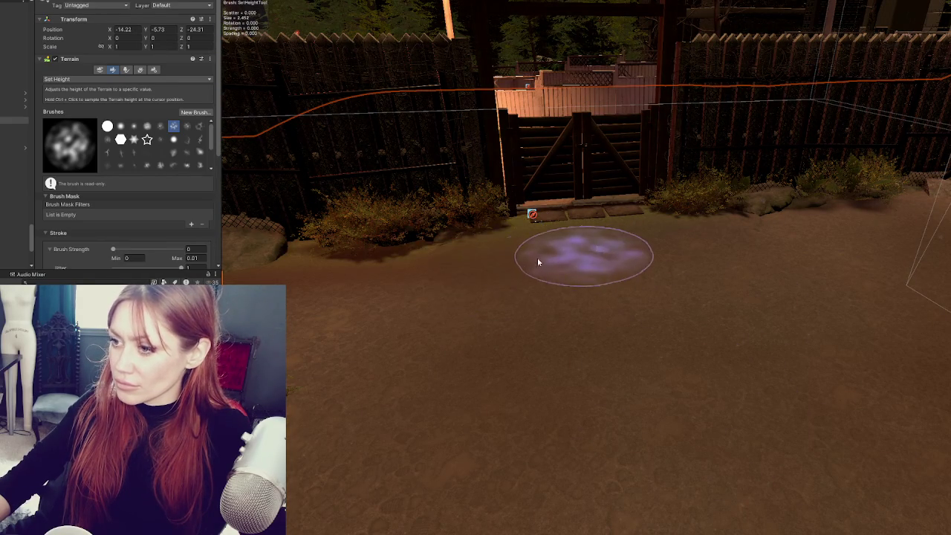
scroll(467, 258, "down", 5)
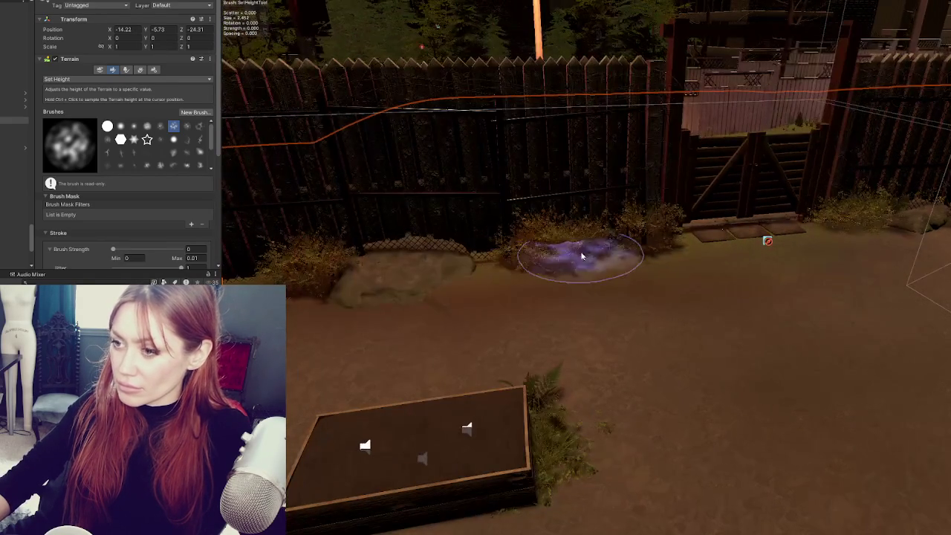
scroll(562, 290, "up", 3)
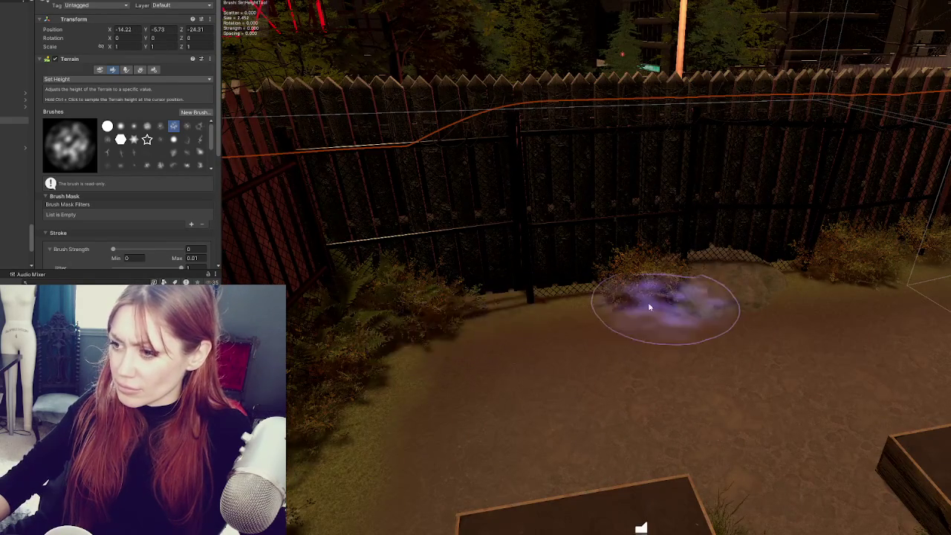
scroll(701, 260, "up", 3)
scroll(505, 294, "down", 3)
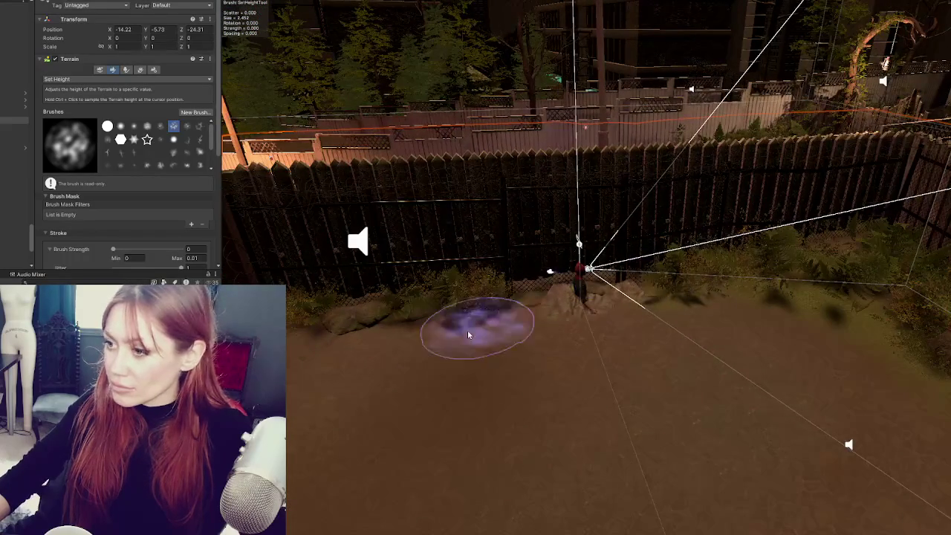
left_click_drag(547, 322, 940, 354)
scroll(510, 297, "down", 5)
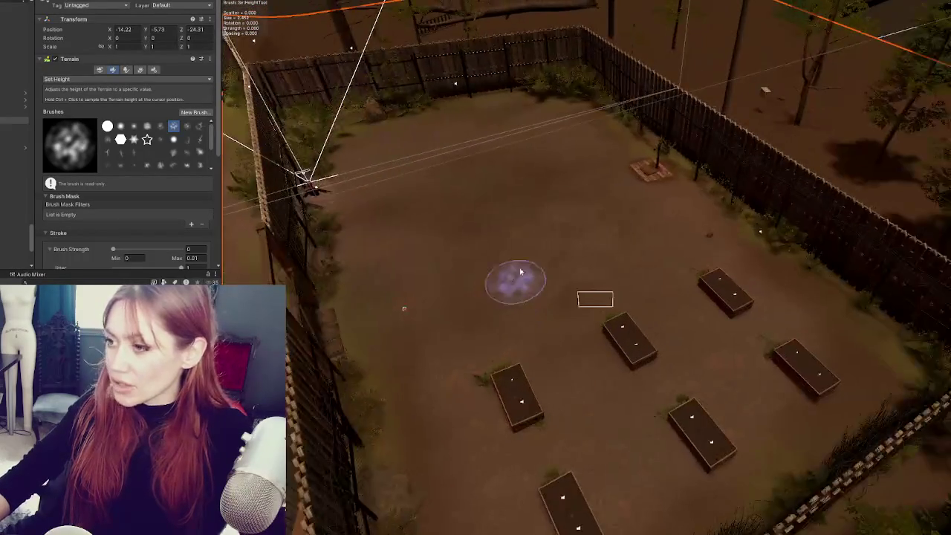
scroll(604, 147, "up", 5)
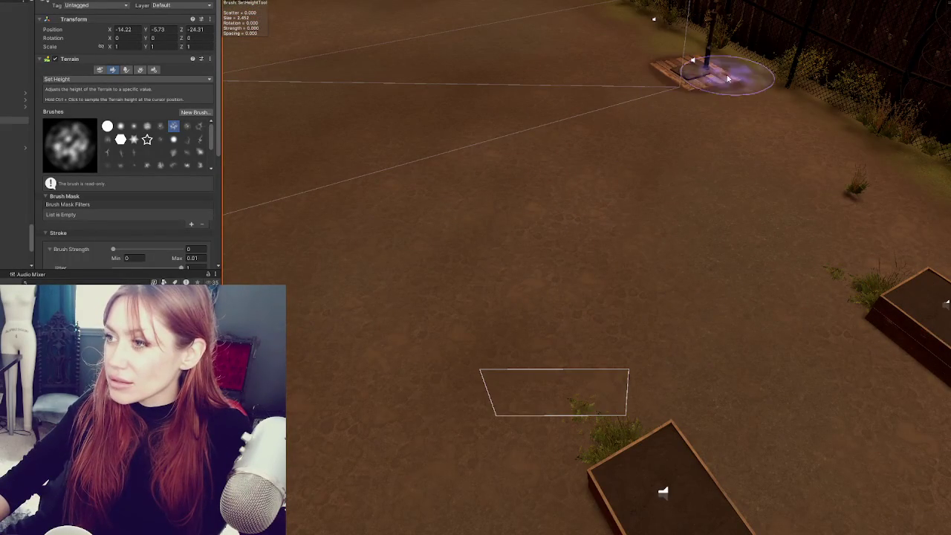
scroll(516, 264, "down", 5)
scroll(437, 323, "up", 5)
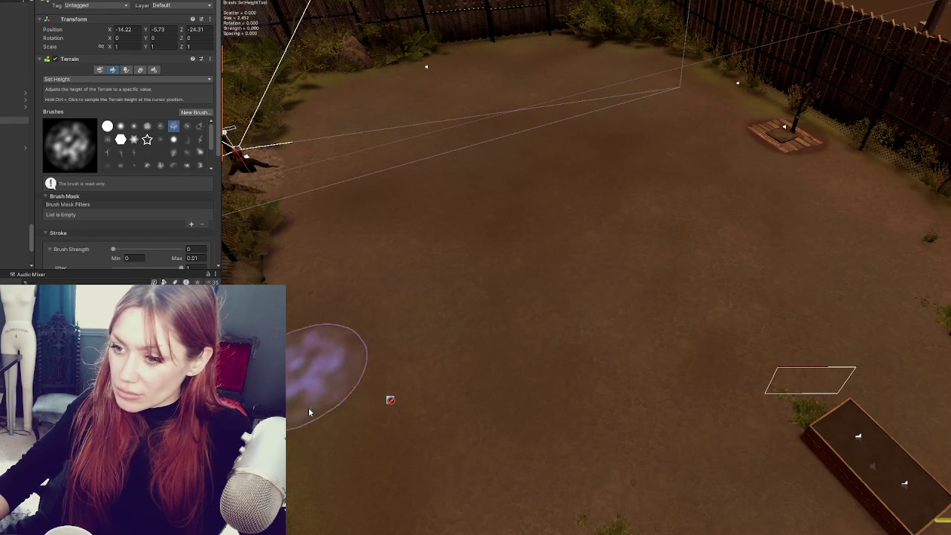
scroll(416, 342, "down", 3)
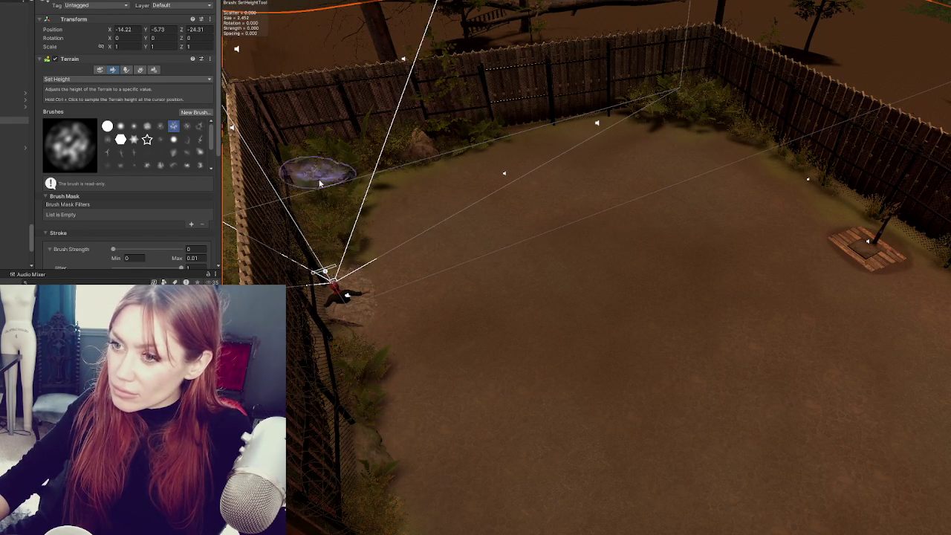
mouse_move(666, 206)
left_mouse_down()
mouse_move(506, 184)
mouse_move(617, 160)
left_mouse_up()
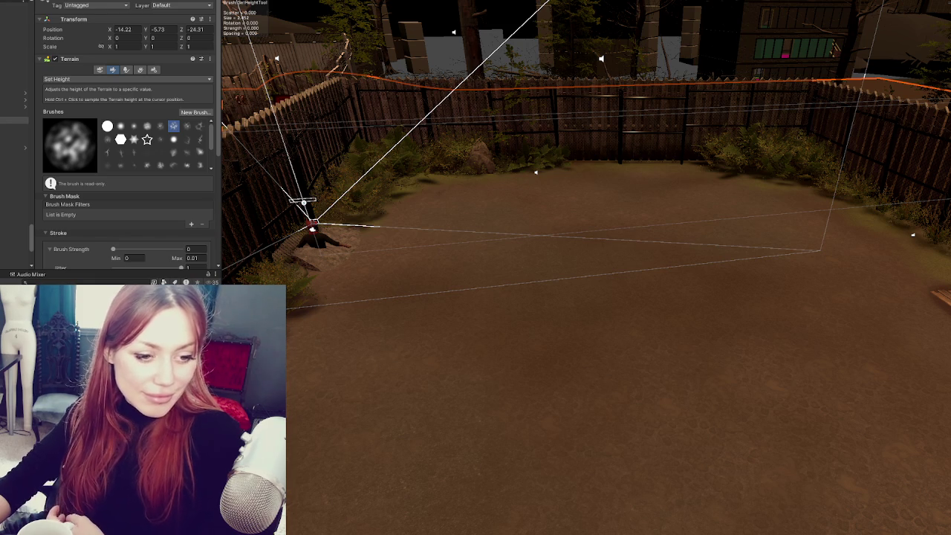
mouse_move(286, 289)
left_mouse_down()
mouse_move(349, 247)
mouse_move(461, 199)
mouse_move(330, 214)
mouse_move(528, 249)
mouse_move(520, 275)
left_mouse_up()
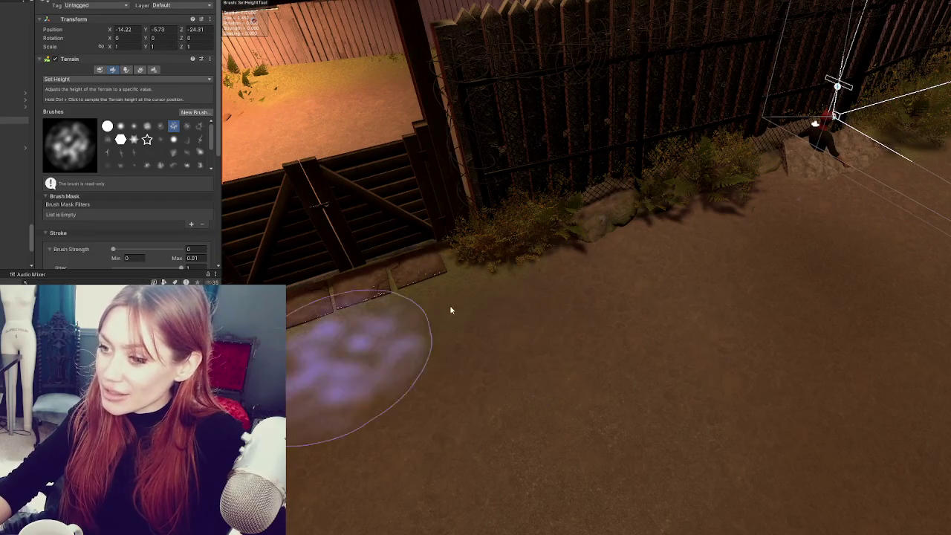
left_click(99, 69)
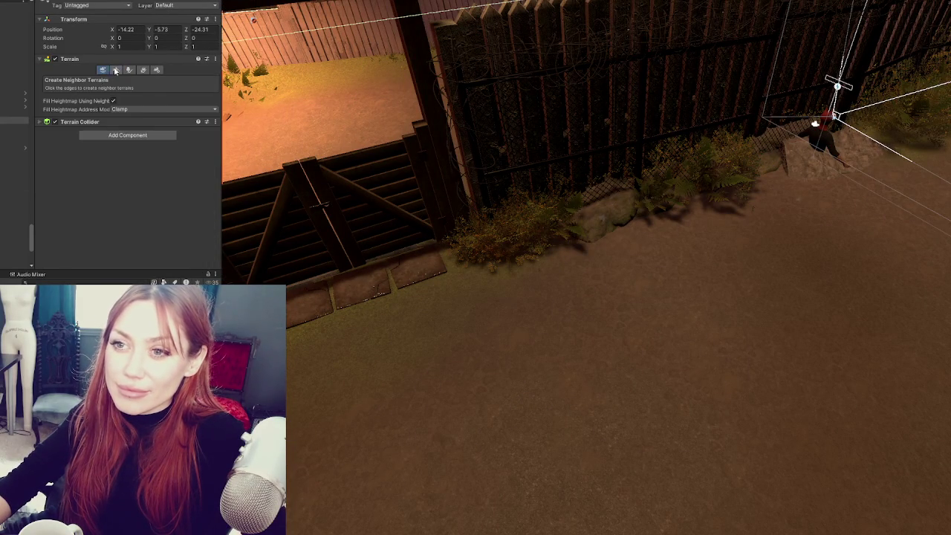
- Switch the terrain tool back to Paint Texture and adjust the brush strength
left_click(112, 69)
left_click(74, 79)
left_click(67, 97)
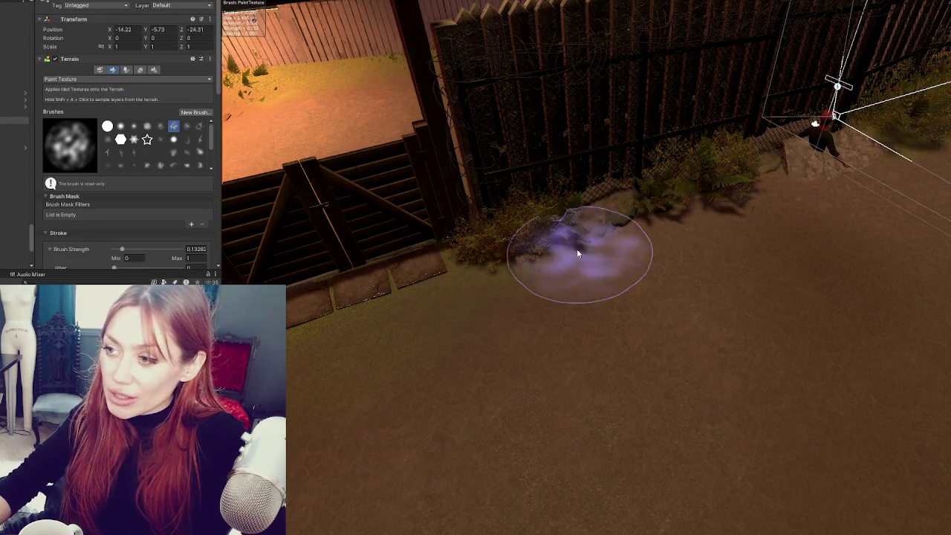
- Paint dirt into the fern patches, along the back fence and bench, and around the raised beds
left_click_drag(802, 159, 588, 232)
mouse_move(515, 282)
left_mouse_down()
mouse_move(679, 206)
mouse_move(446, 308)
mouse_move(676, 182)
left_mouse_up()
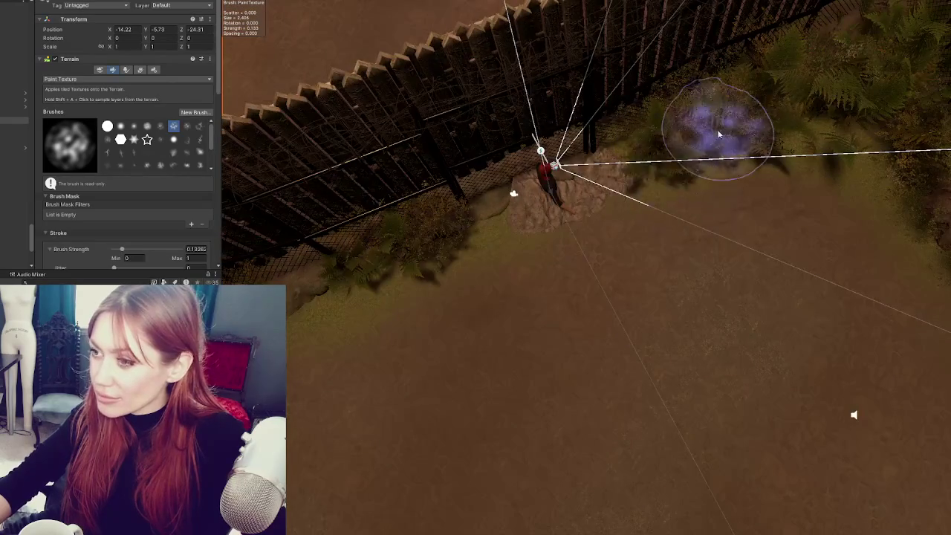
left_click_drag(713, 132, 446, 171)
left_click_drag(592, 162, 622, 138)
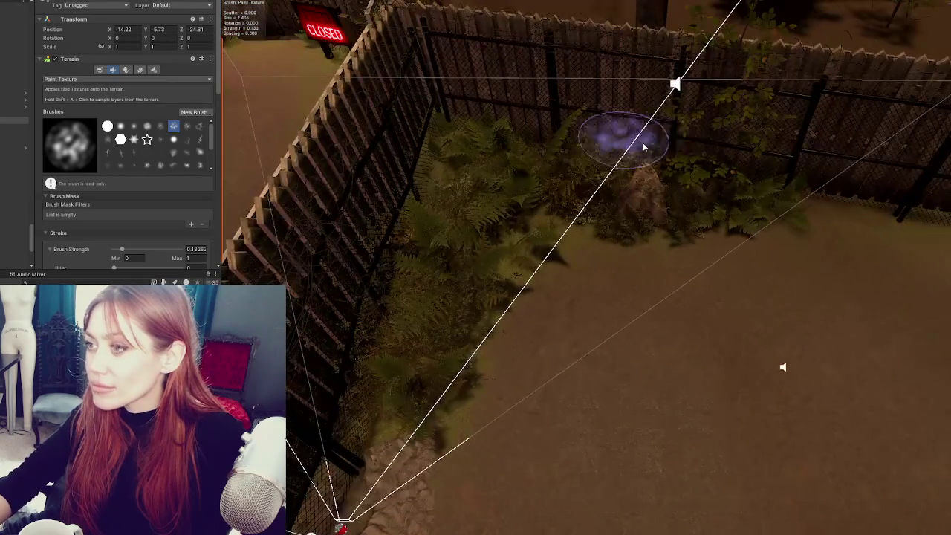
left_click_drag(743, 204, 552, 179)
left_click_drag(355, 335, 449, 177)
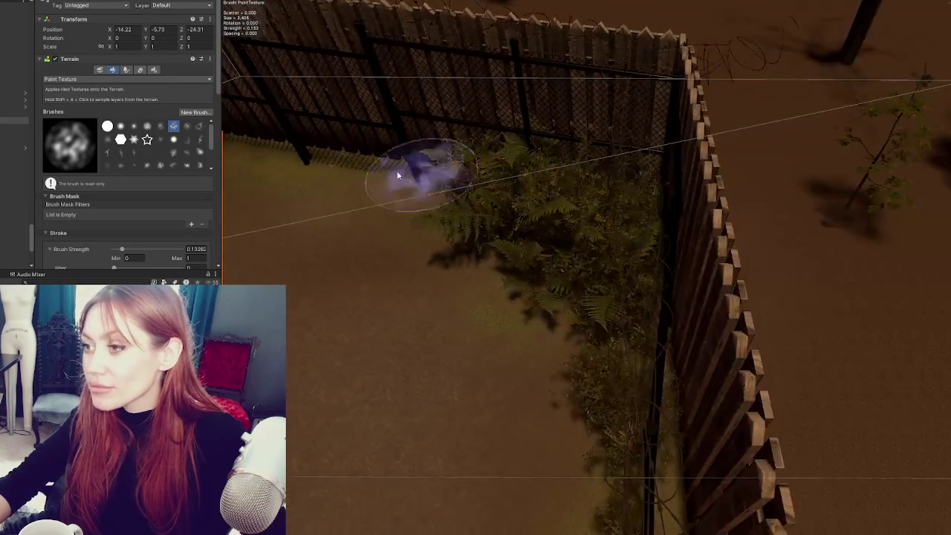
left_click_drag(686, 274, 866, 286)
left_click_drag(718, 298, 520, 229)
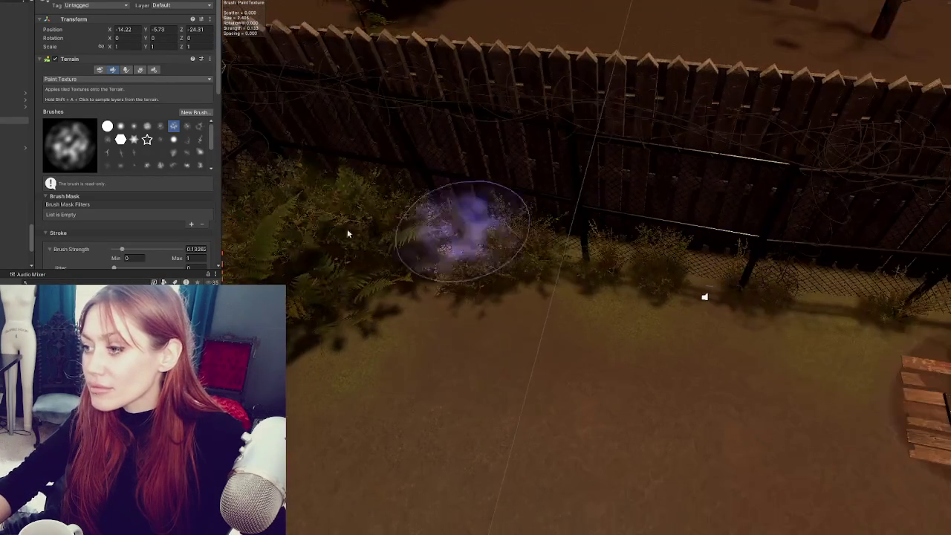
mouse_move(928, 307)
left_mouse_down()
mouse_move(372, 217)
mouse_move(768, 267)
mouse_move(605, 293)
mouse_move(584, 230)
mouse_move(891, 266)
mouse_move(297, 201)
mouse_move(849, 308)
mouse_move(594, 331)
mouse_move(605, 234)
left_mouse_up()
mouse_move(408, 244)
left_mouse_down()
mouse_move(425, 223)
mouse_move(587, 240)
mouse_move(924, 213)
mouse_move(569, 202)
mouse_move(786, 446)
mouse_move(609, 57)
mouse_move(521, 272)
mouse_move(528, 259)
mouse_move(680, 281)
mouse_move(438, 282)
mouse_move(557, 315)
mouse_move(342, 221)
left_mouse_up()
- Switch to Raise or Lower Terrain with a small brush size and adjusted brush strength
left_click(65, 79)
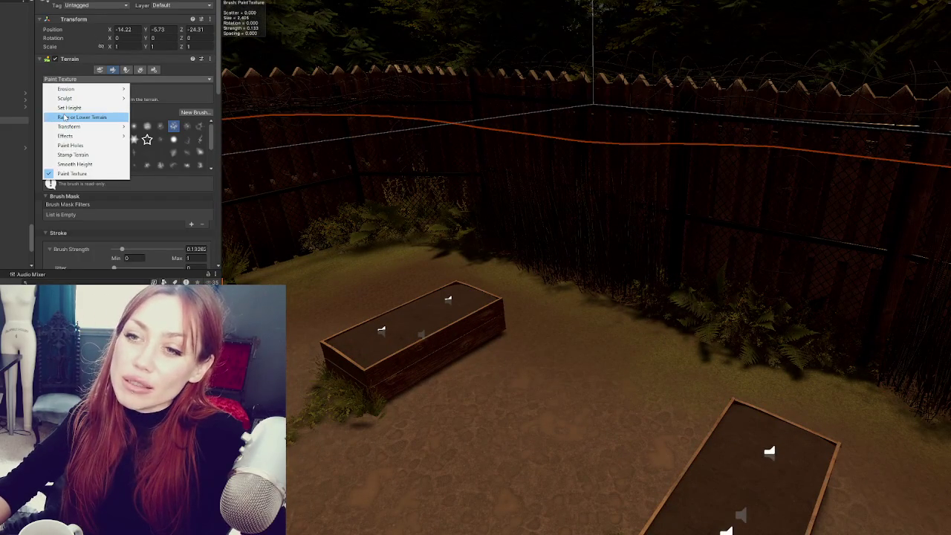
left_click(65, 118)
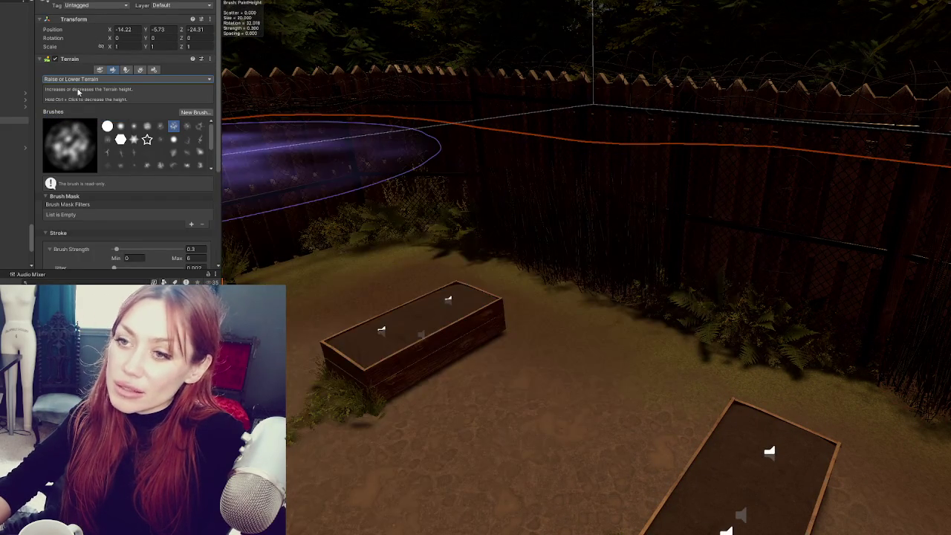
scroll(109, 190, "down", 5)
left_click(124, 148)
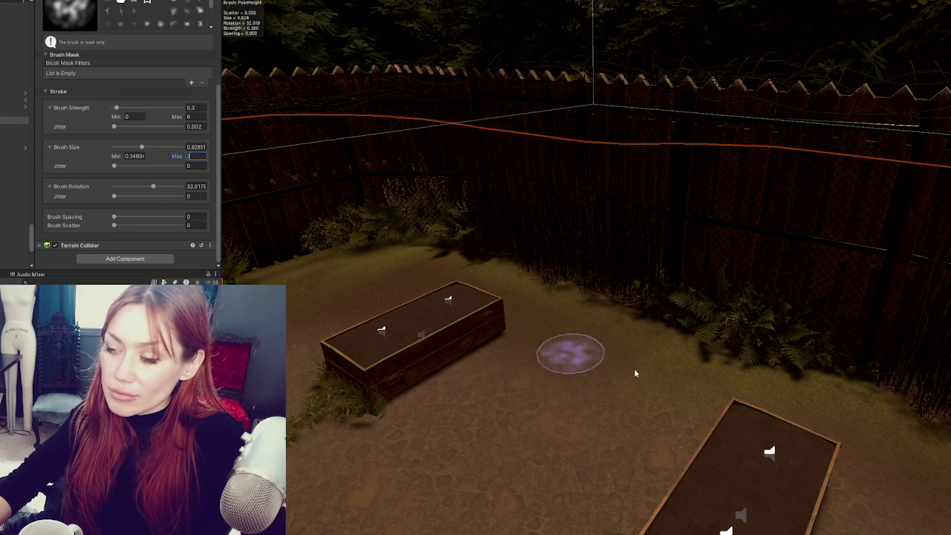
key("Return")
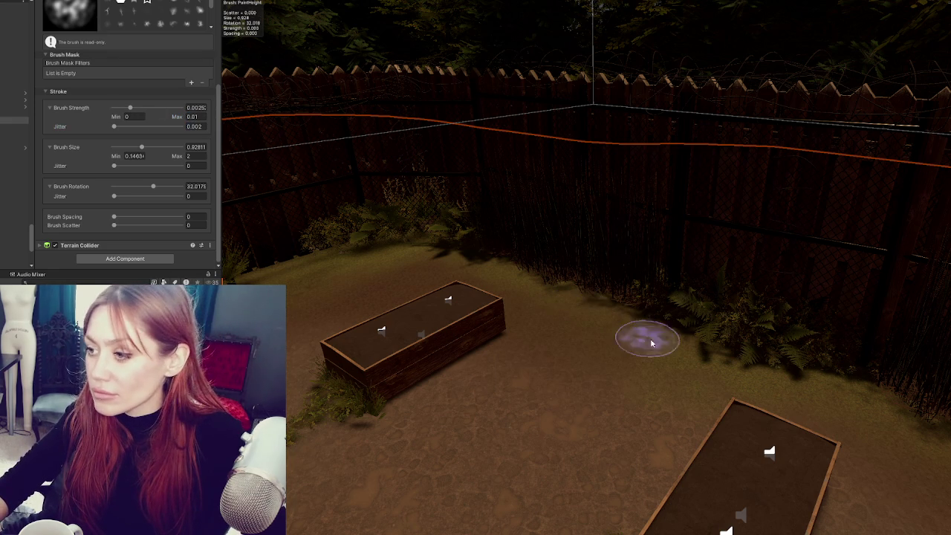
scroll(669, 349, "up", 5)
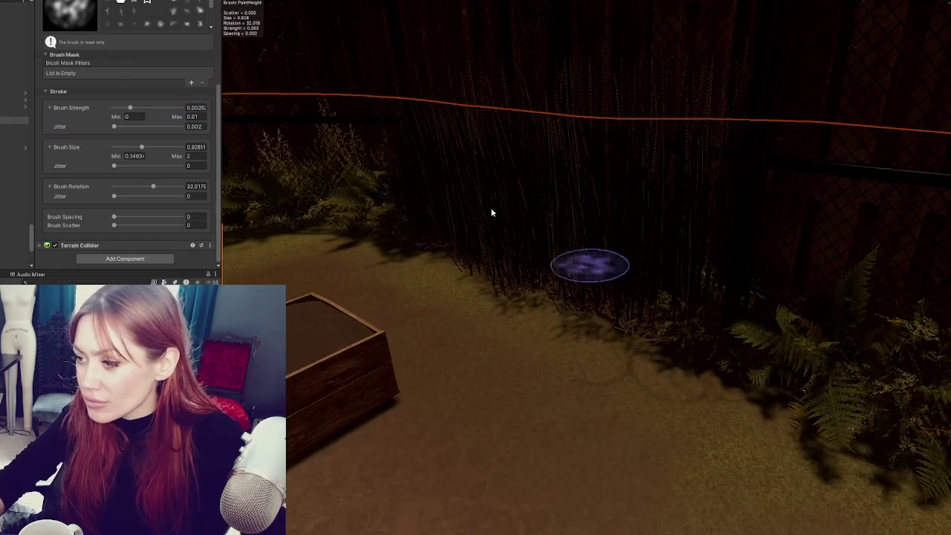
scroll(93, 44, "up", 3)
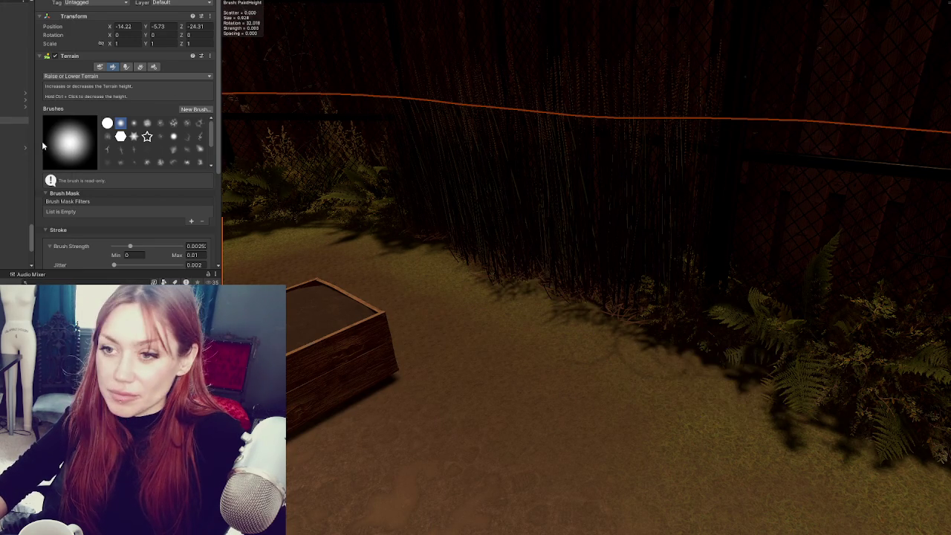
scroll(173, 170, "down", 3)
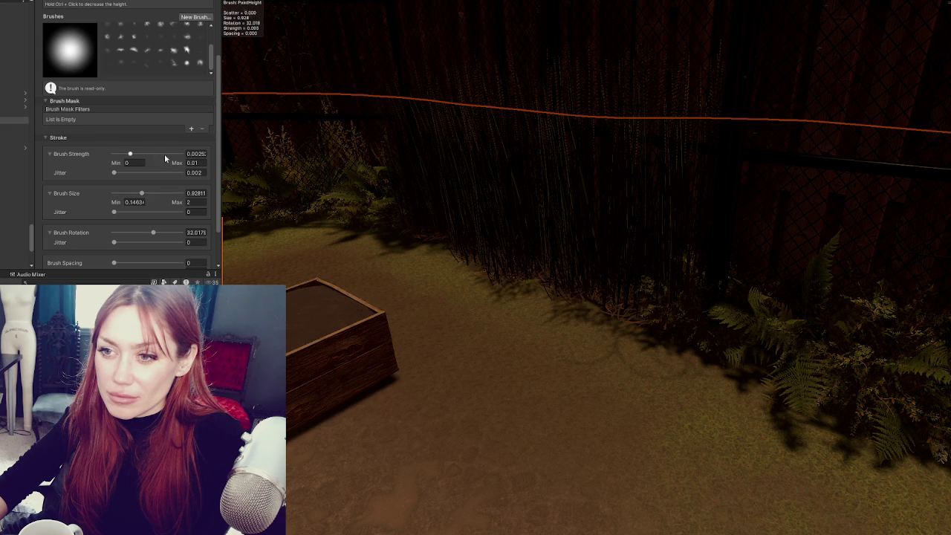
left_click(650, 328)
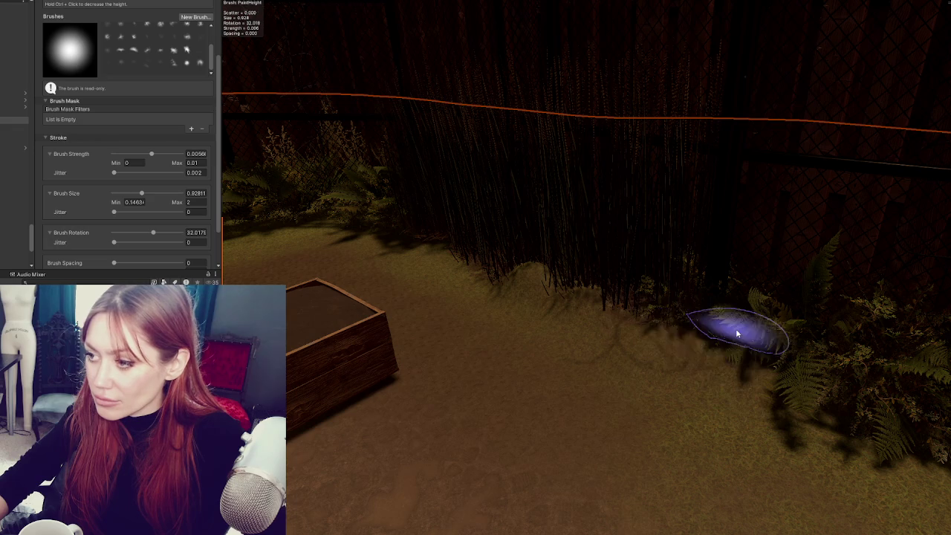
- Raise the ground at the foot of the reed-lined fence beside the planter boxes
mouse_move(280, 164)
left_mouse_down()
mouse_move(460, 268)
mouse_move(626, 327)
left_mouse_up()
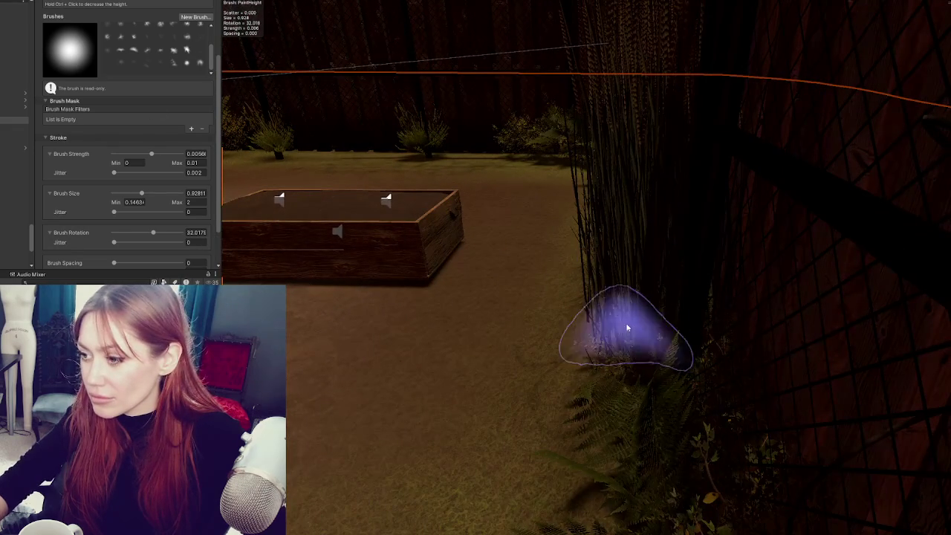
left_click(685, 225)
mouse_move(684, 223)
left_mouse_down()
mouse_move(603, 185)
mouse_move(639, 173)
mouse_move(520, 212)
left_mouse_up()
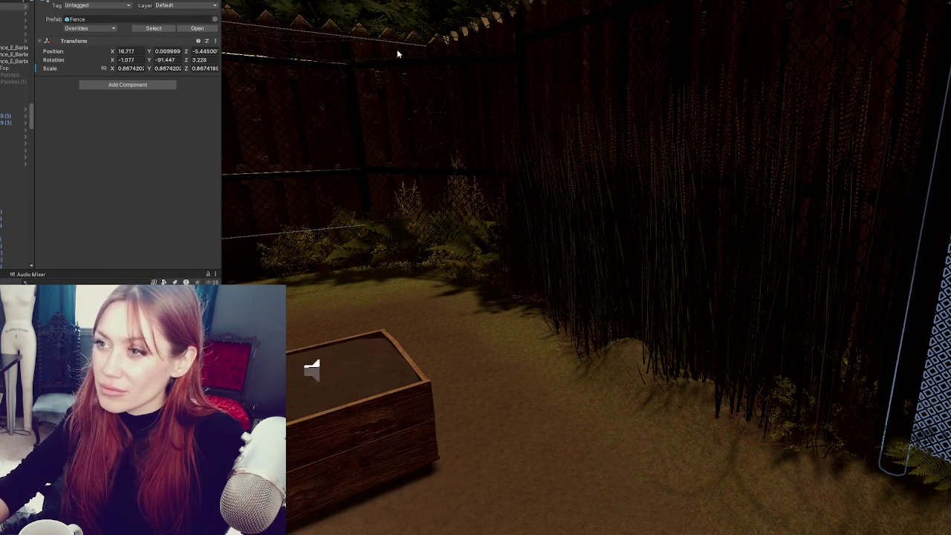
- Frame the fence and reselect the Terrain for height editing
key("f")
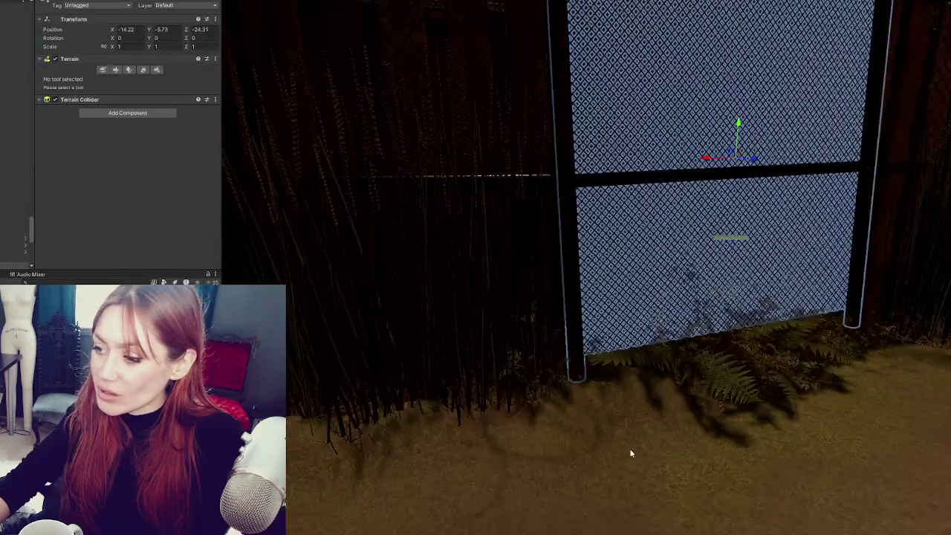
left_click(629, 463)
left_click(119, 70)
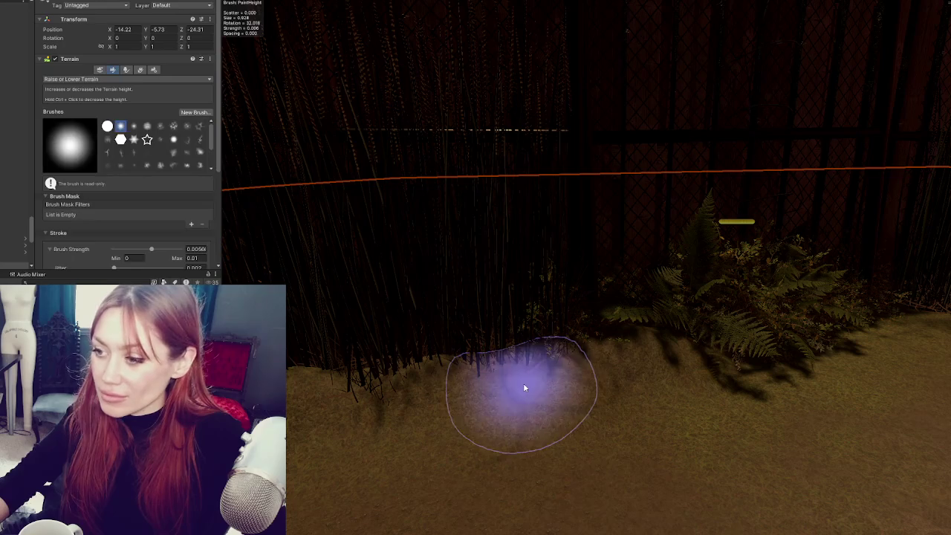
- Smooth the soil mounds by the reeds with Smooth Height, then return to Raise or Lower Terrain
left_click(135, 79)
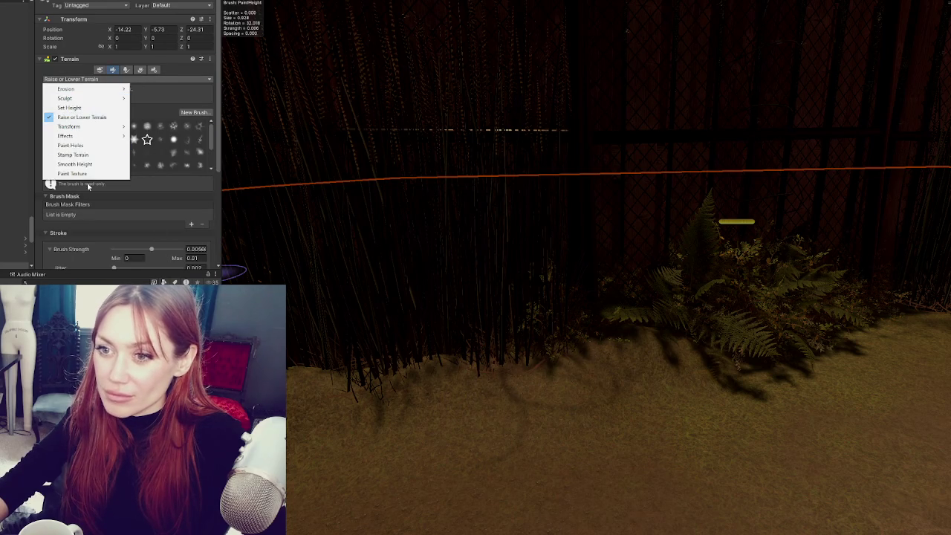
left_click(89, 165)
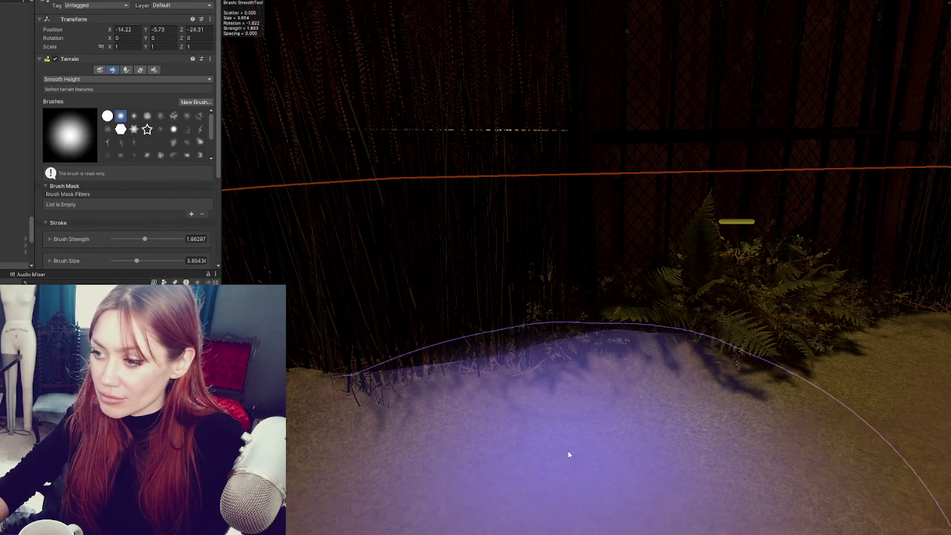
mouse_move(692, 201)
left_mouse_down()
mouse_move(771, 330)
mouse_move(734, 291)
mouse_move(246, 178)
mouse_move(425, 248)
mouse_move(329, 208)
mouse_move(854, 216)
mouse_move(849, 170)
mouse_move(758, 171)
mouse_move(471, 38)
mouse_move(416, 30)
mouse_move(412, 123)
mouse_move(592, 96)
mouse_move(593, 156)
mouse_move(305, 66)
mouse_move(490, 283)
left_mouse_up()
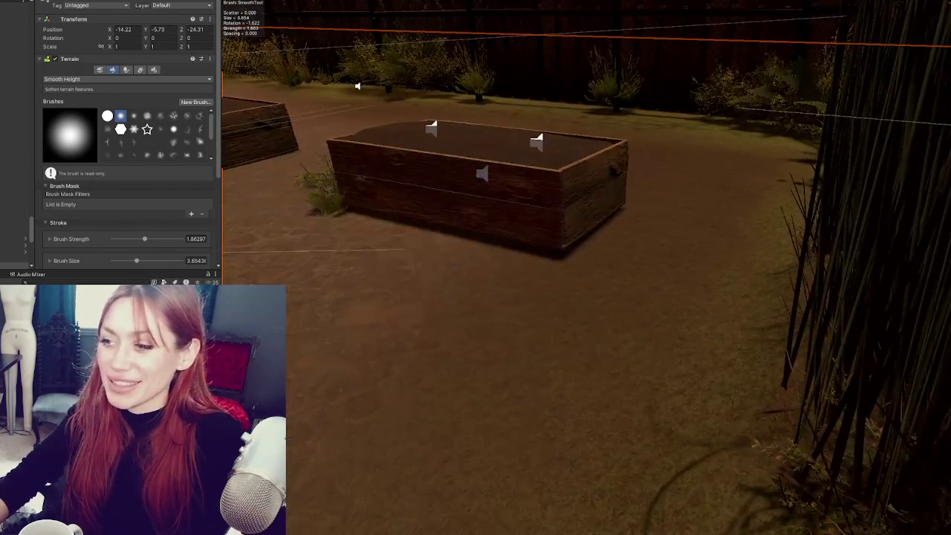
left_click(89, 79)
left_click(72, 118)
left_click_drag(363, 189, 733, 289)
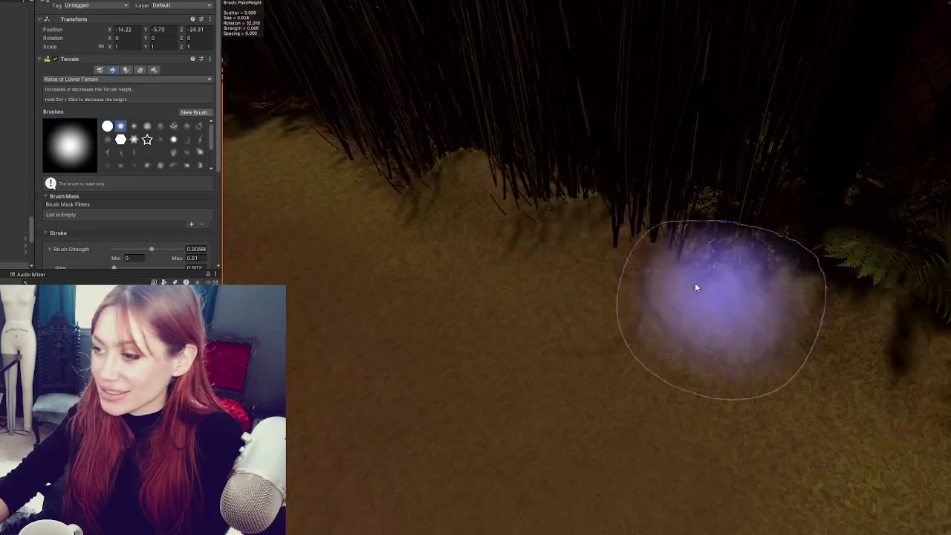
- Enlarge the height brush to size 1.80193
mouse_move(450, 176)
left_mouse_down()
mouse_move(815, 185)
mouse_move(403, 240)
mouse_move(421, 210)
mouse_move(172, 182)
left_mouse_up()
scroll(130, 173, "down", 4)
left_click(155, 173)
- Build up soft mounds along the fence base beside the reeds
mouse_move(712, 440)
left_mouse_down()
mouse_move(796, 379)
mouse_move(661, 339)
left_mouse_up()
mouse_move(854, 299)
left_mouse_down()
mouse_move(479, 278)
mouse_move(505, 283)
left_mouse_up()
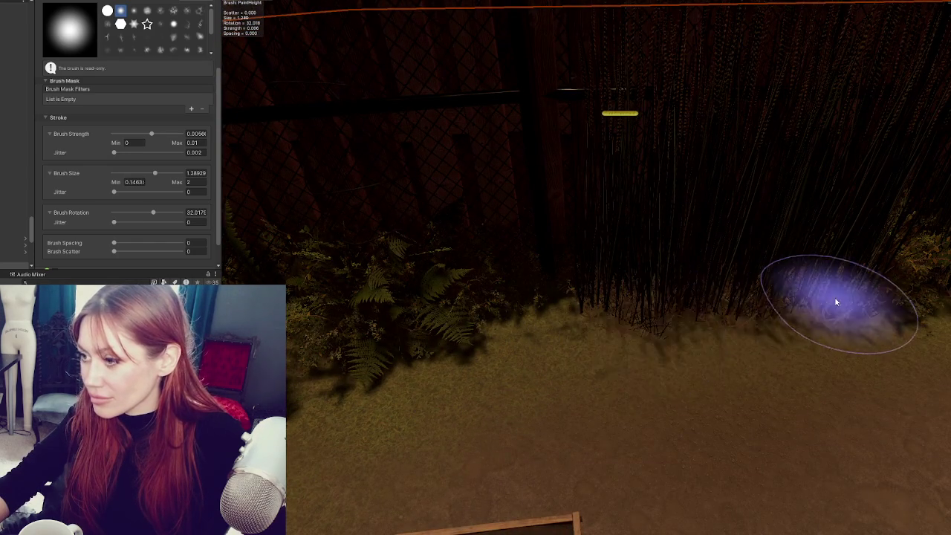
left_click_drag(835, 303, 389, 304)
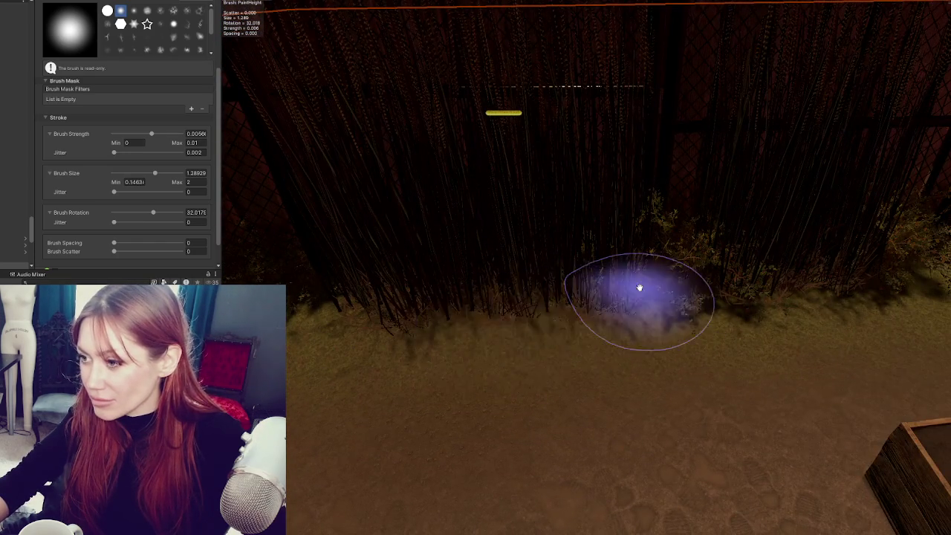
left_click_drag(640, 286, 548, 307)
mouse_move(728, 286)
left_mouse_down()
mouse_move(461, 310)
mouse_move(660, 283)
mouse_move(350, 312)
mouse_move(711, 272)
mouse_move(600, 275)
mouse_move(728, 289)
mouse_move(457, 283)
mouse_move(583, 266)
mouse_move(785, 276)
left_mouse_up()
mouse_move(622, 272)
left_mouse_down()
mouse_move(823, 275)
mouse_move(556, 281)
mouse_move(813, 276)
mouse_move(550, 277)
mouse_move(498, 260)
mouse_move(554, 281)
mouse_move(728, 277)
mouse_move(441, 344)
mouse_move(605, 292)
mouse_move(557, 283)
mouse_move(789, 307)
mouse_move(398, 256)
left_mouse_up()
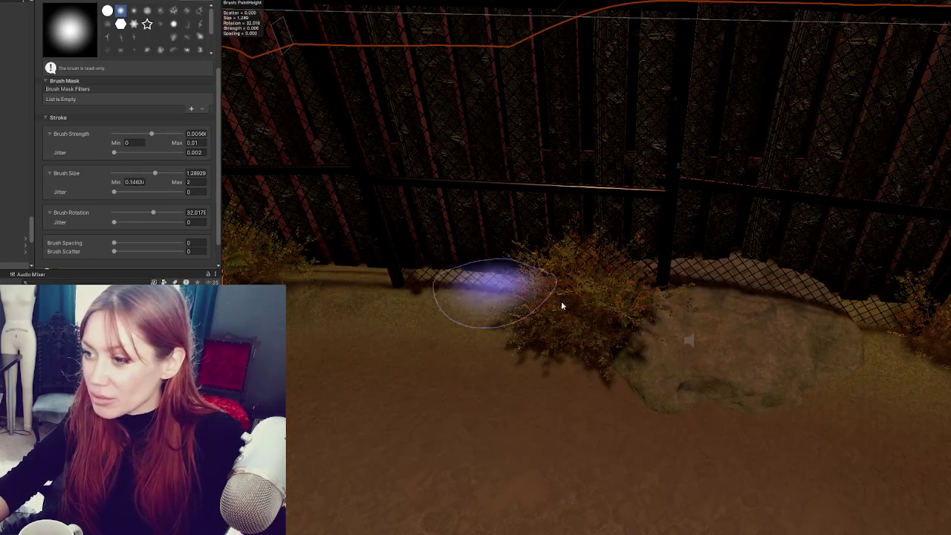
mouse_move(550, 306)
left_mouse_down()
mouse_move(718, 365)
mouse_move(781, 374)
mouse_move(516, 315)
mouse_move(662, 337)
mouse_move(658, 315)
mouse_move(537, 333)
mouse_move(639, 322)
mouse_move(480, 295)
mouse_move(558, 298)
mouse_move(734, 246)
left_mouse_up()
- Move the view from the wooden gate along the fence to the rock and fern corner
mouse_move(779, 206)
left_mouse_down()
mouse_move(760, 255)
mouse_move(381, 297)
mouse_move(632, 213)
mouse_move(365, 270)
mouse_move(683, 206)
mouse_move(413, 272)
mouse_move(654, 212)
mouse_move(407, 282)
mouse_move(423, 484)
mouse_move(873, 169)
left_mouse_up()
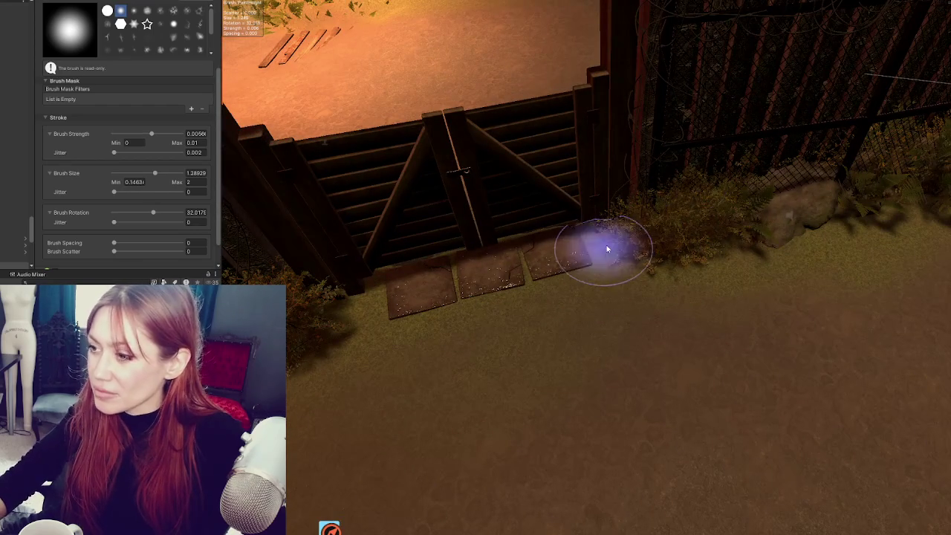
mouse_move(703, 241)
left_mouse_down()
mouse_move(452, 272)
mouse_move(637, 247)
left_mouse_up()
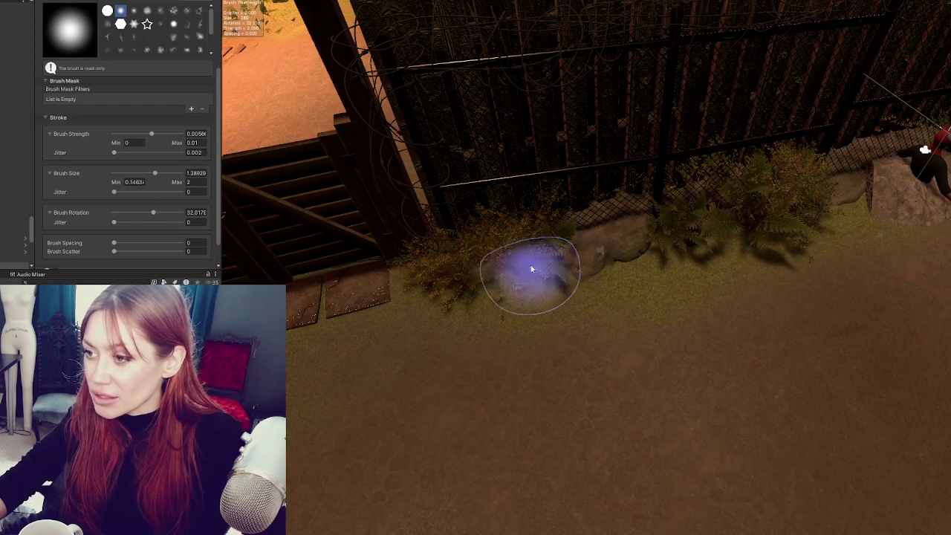
left_click_drag(685, 212, 447, 278)
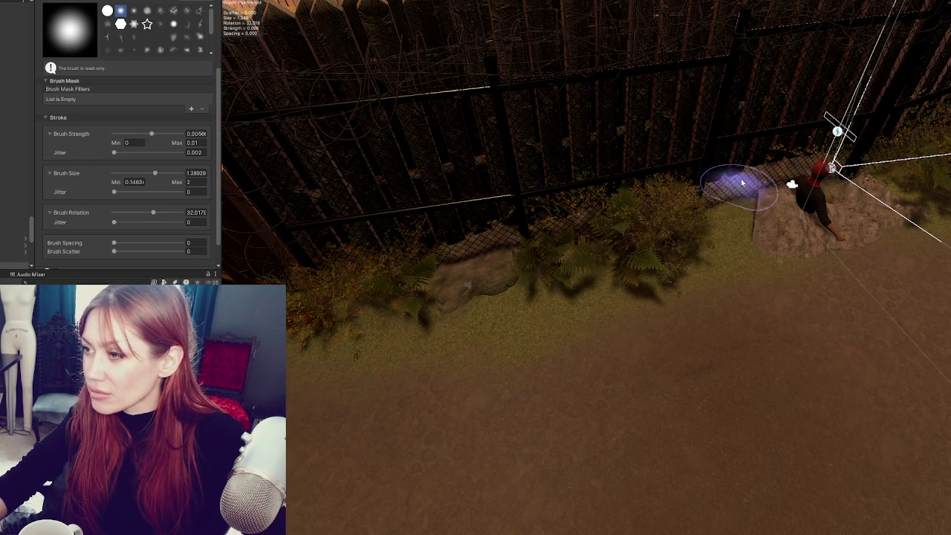
mouse_move(510, 297)
left_mouse_down()
mouse_move(501, 261)
mouse_move(616, 214)
left_mouse_up()
mouse_move(806, 185)
left_mouse_down()
mouse_move(560, 255)
mouse_move(652, 217)
mouse_move(531, 309)
left_mouse_up()
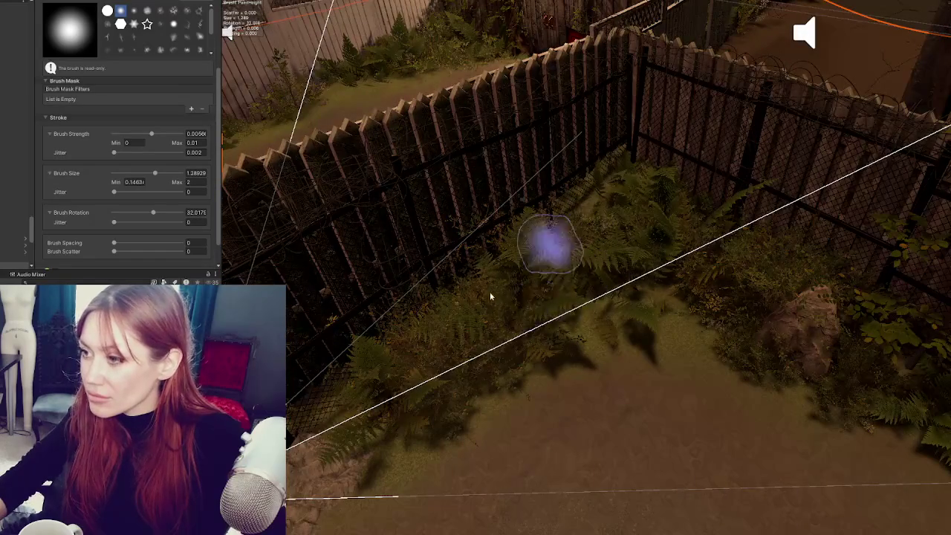
mouse_move(670, 230)
left_mouse_down()
mouse_move(403, 319)
mouse_move(523, 313)
left_mouse_up()
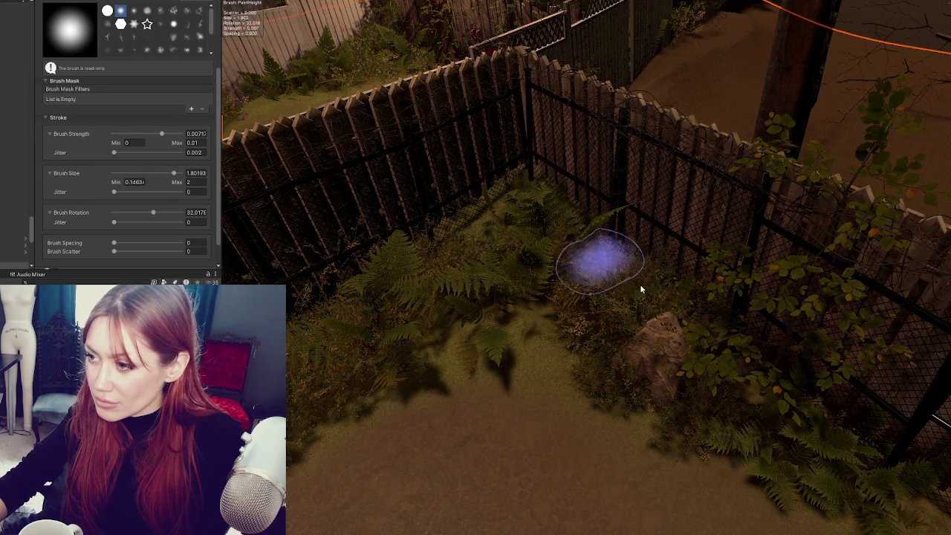
- Raise the ground along the back fence base
left_click_drag(671, 304, 637, 312)
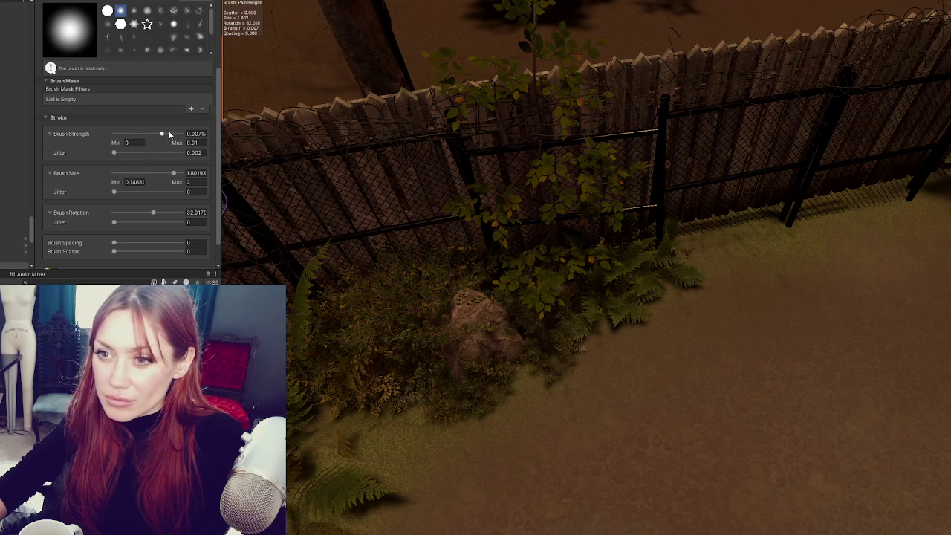
left_click_drag(484, 276, 584, 250)
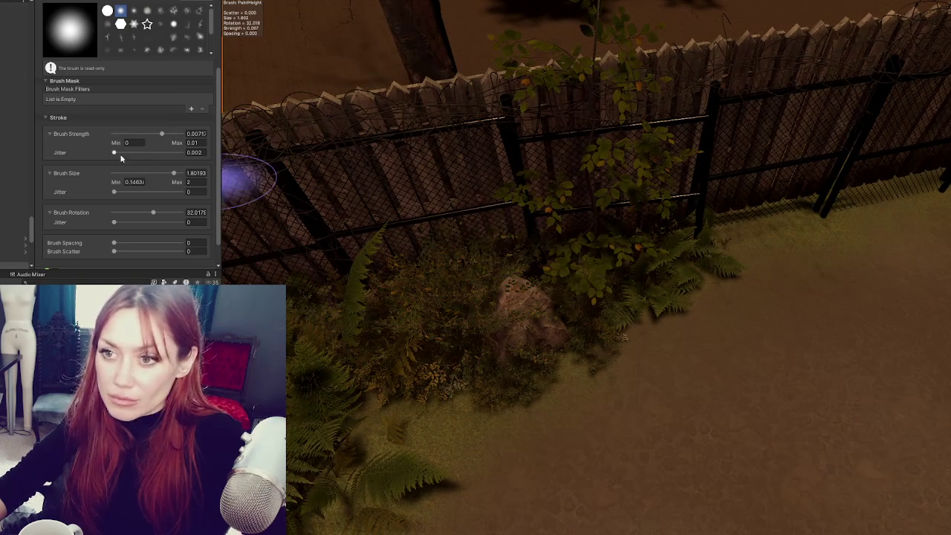
mouse_move(301, 323)
left_mouse_down()
mouse_move(537, 255)
mouse_move(675, 240)
mouse_move(787, 210)
mouse_move(396, 232)
left_mouse_up()
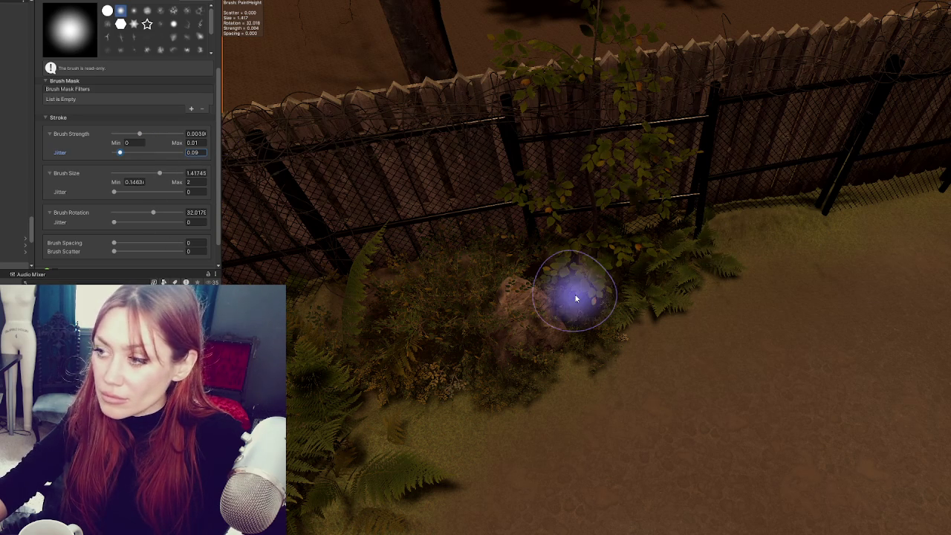
left_click_drag(902, 201, 472, 276)
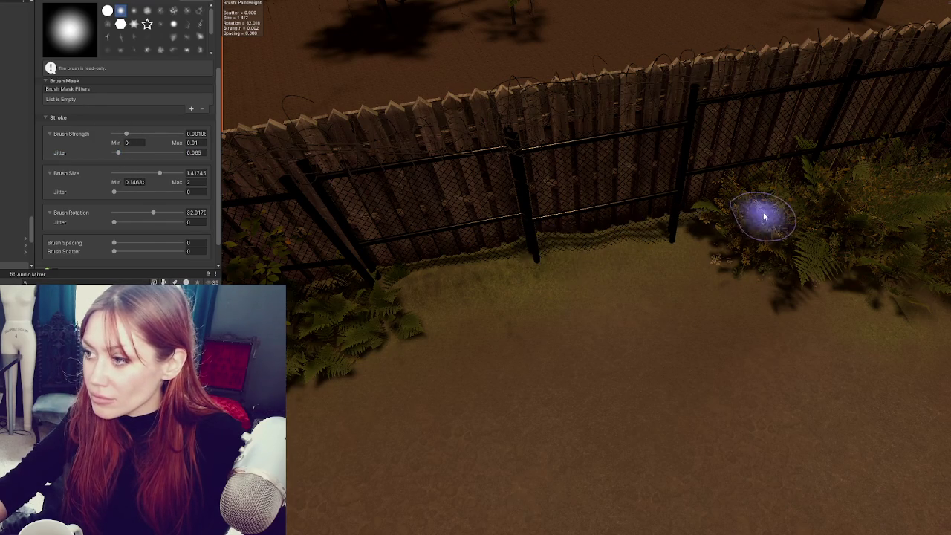
left_click_drag(764, 216, 548, 265)
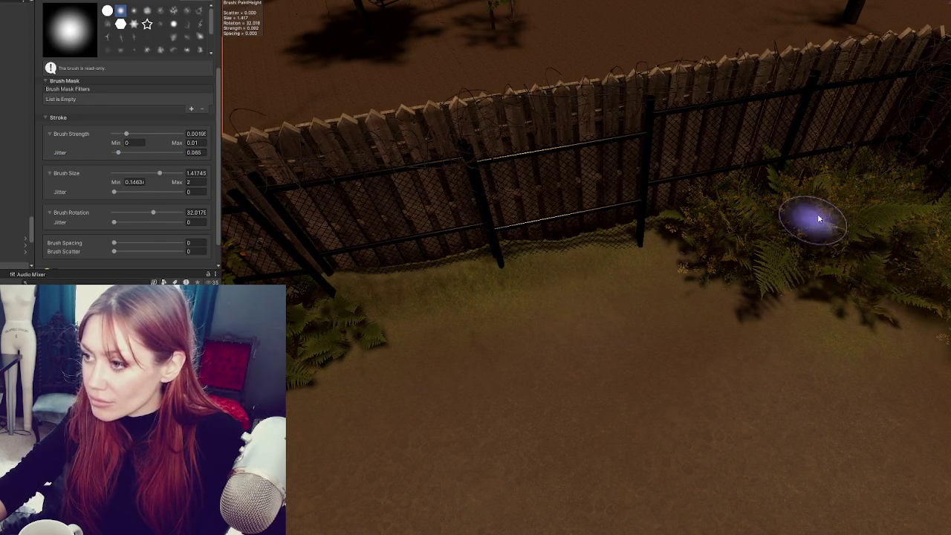
left_click_drag(813, 223, 669, 230)
left_click_drag(792, 367, 253, 220)
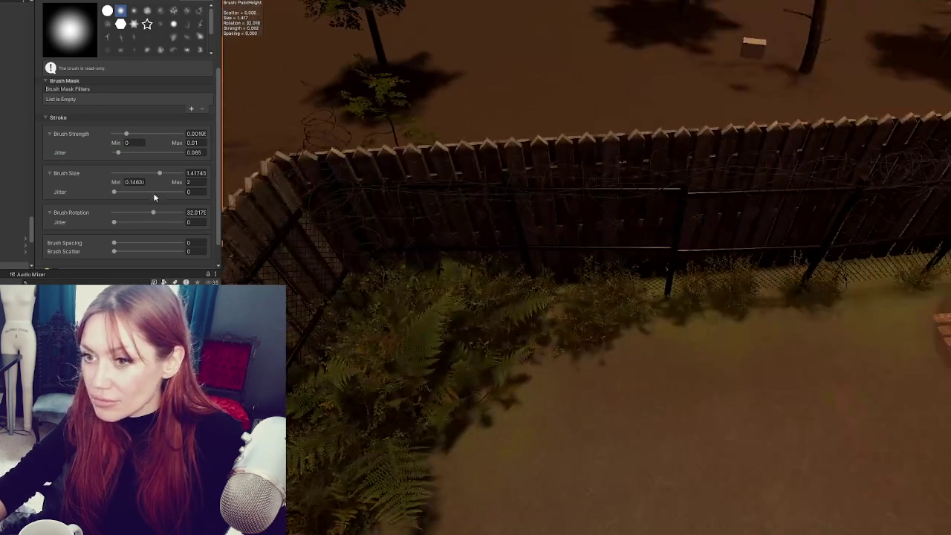
- With brush size about 1.87, build up soil around the fern patch and water pump
left_click(178, 174)
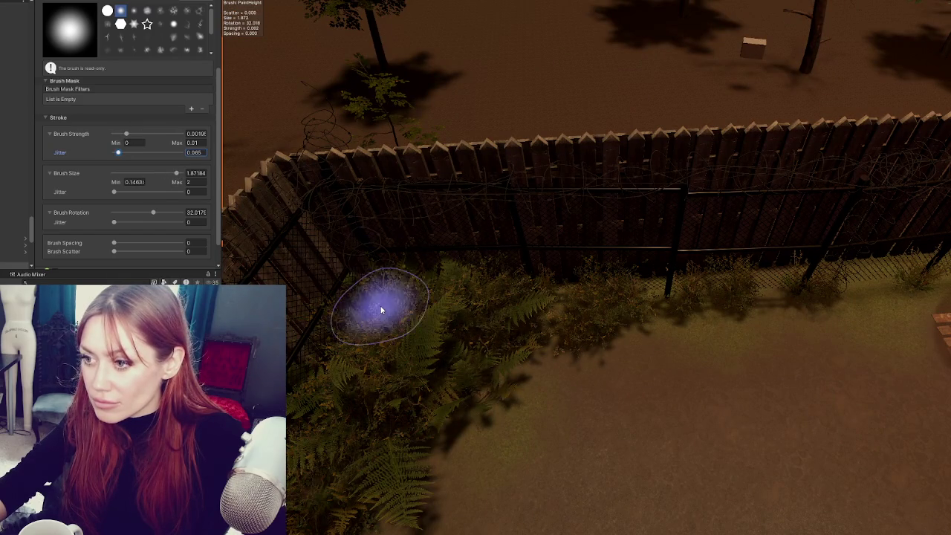
mouse_move(461, 309)
left_mouse_down()
mouse_move(404, 316)
mouse_move(483, 293)
mouse_move(335, 384)
mouse_move(371, 350)
mouse_move(361, 404)
mouse_move(498, 355)
left_mouse_up()
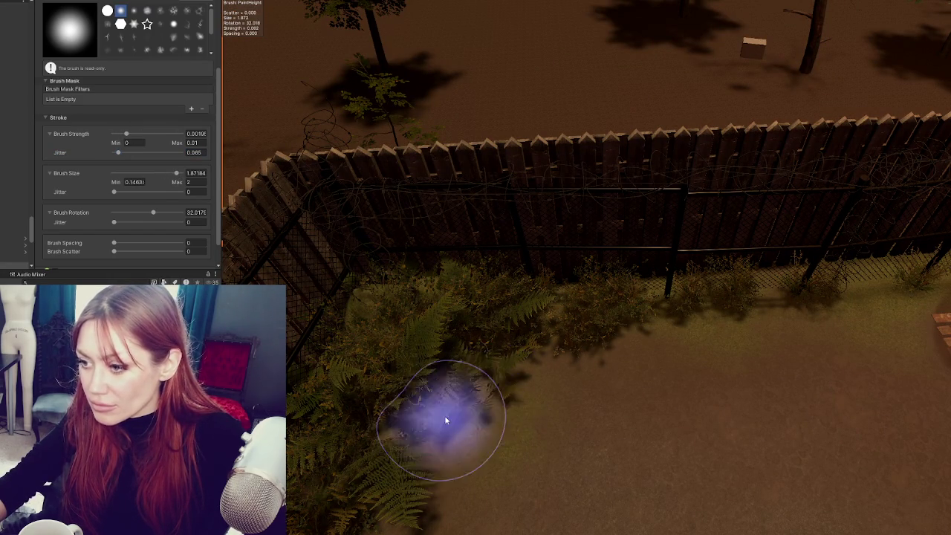
left_click_drag(588, 312, 377, 337)
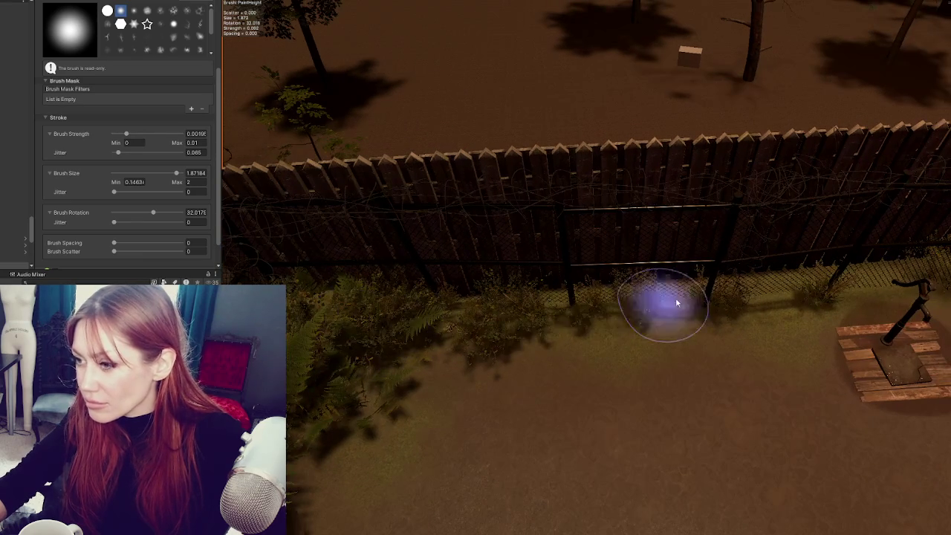
key("Right")
key("Right")
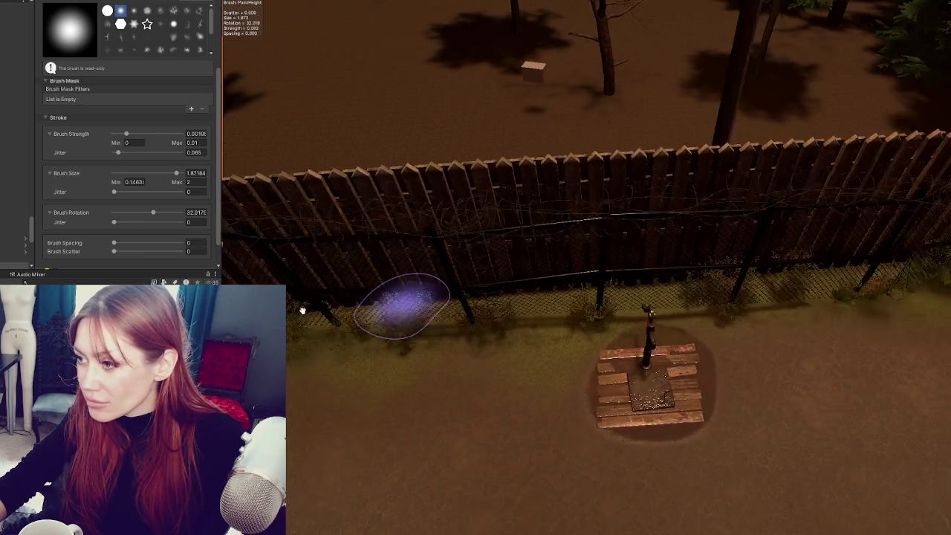
key("Right")
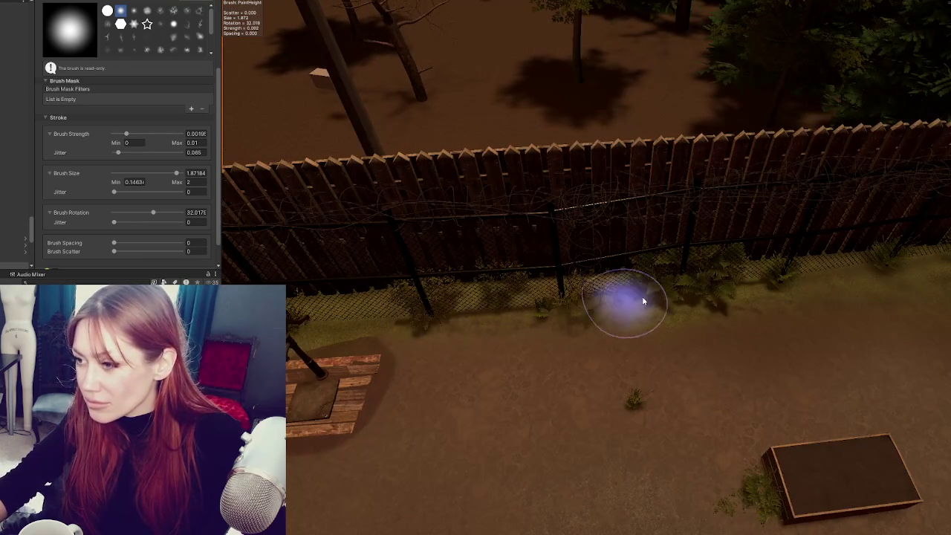
key("Right")
key("Right")
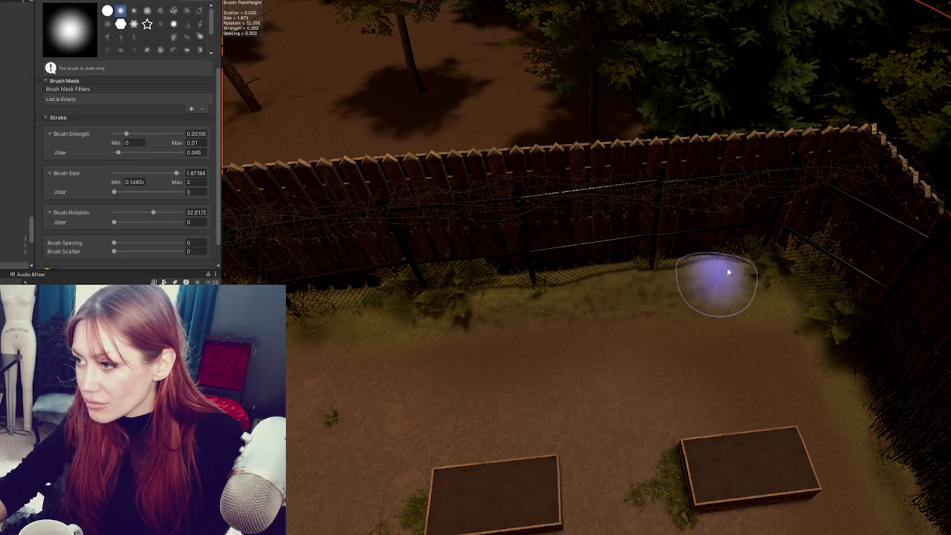
left_click_drag(845, 302, 691, 213)
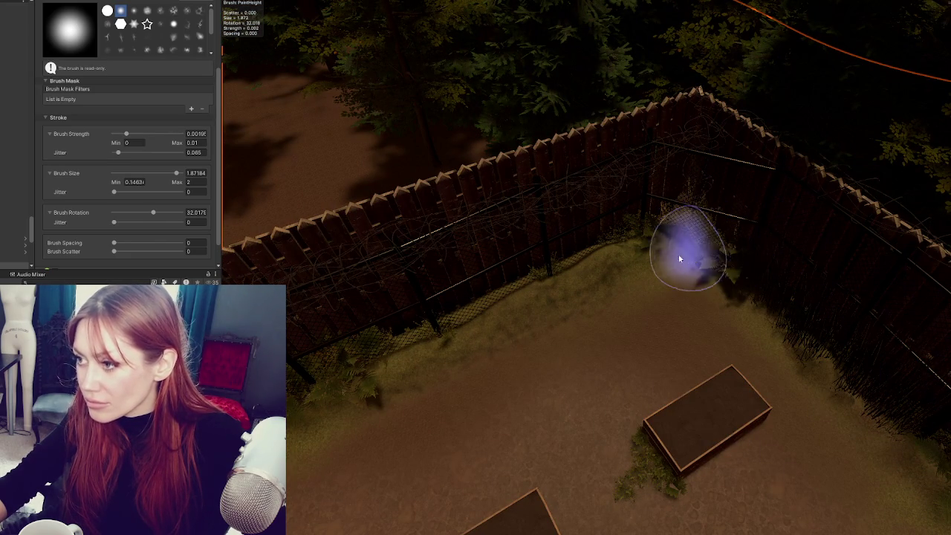
mouse_move(616, 276)
left_mouse_down()
mouse_move(609, 304)
mouse_move(632, 414)
mouse_move(477, 502)
left_mouse_up()
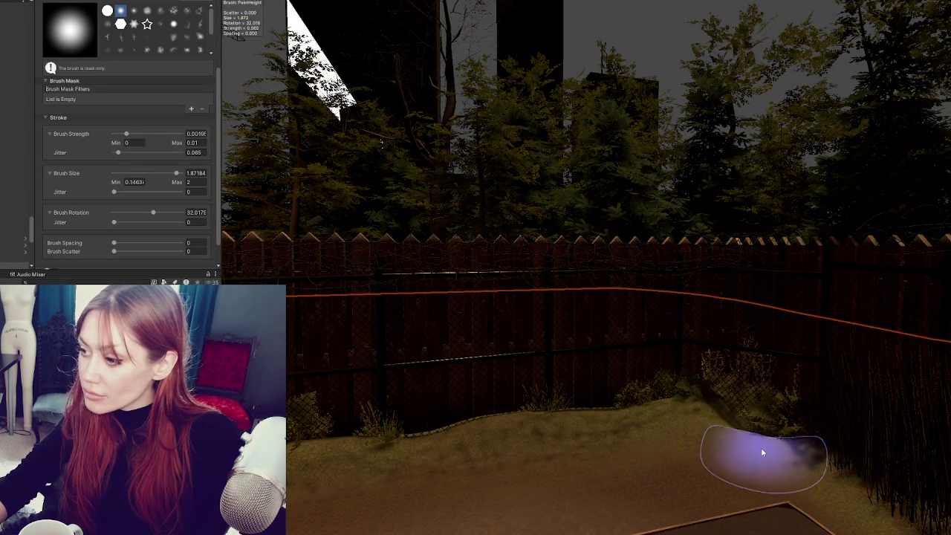
mouse_move(763, 452)
left_mouse_down()
mouse_move(722, 456)
mouse_move(361, 361)
left_mouse_up()
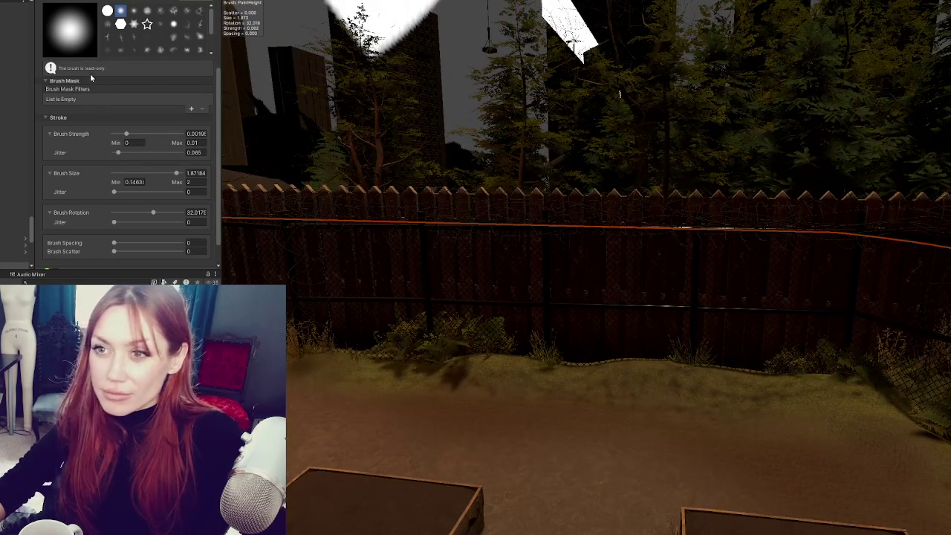
scroll(90, 73, "up", 3)
- Switch to Set Height with brush strength about 0.0048 and jitter 0.287
left_click(65, 56)
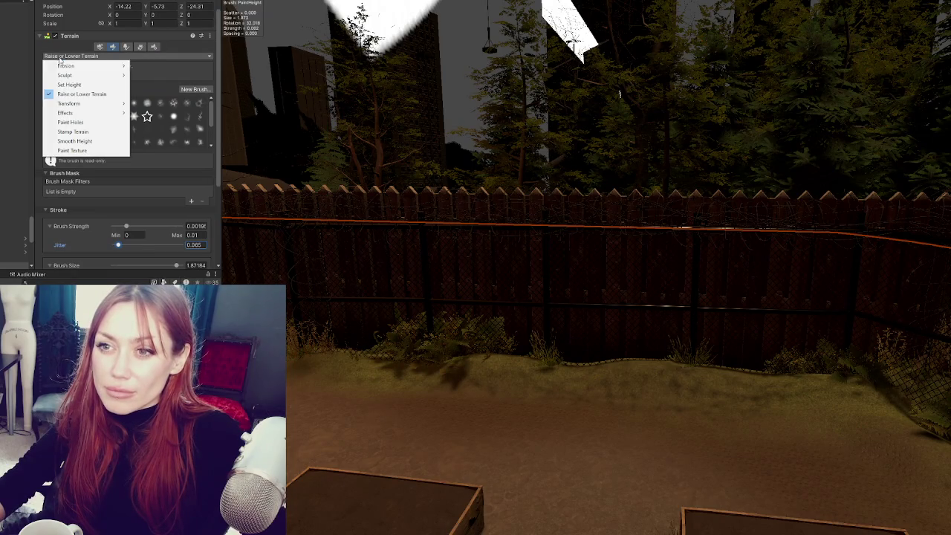
left_click(69, 85)
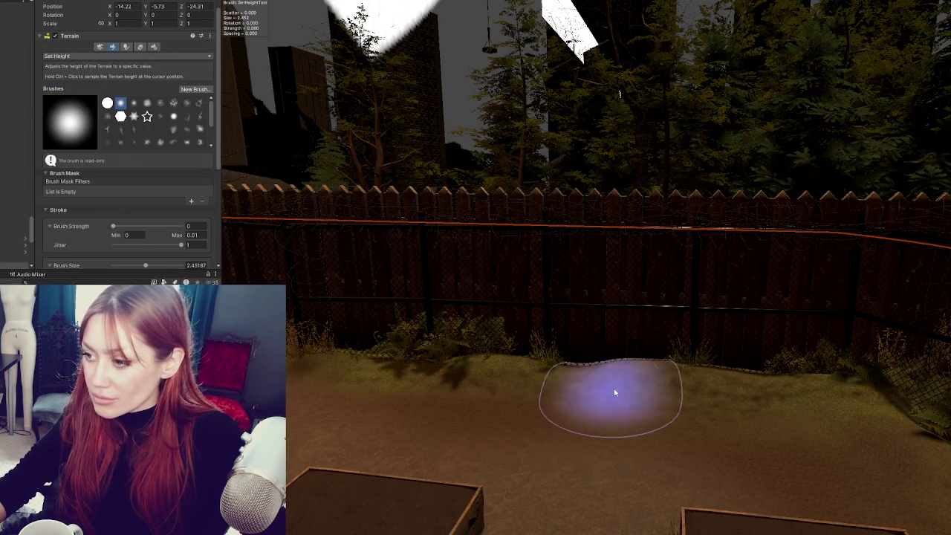
scroll(134, 203, "down", 3)
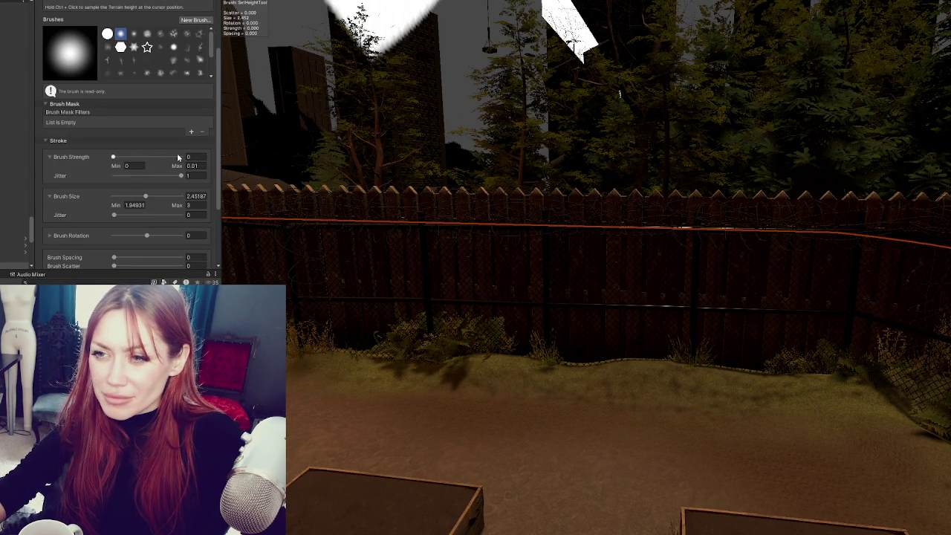
left_click(149, 157)
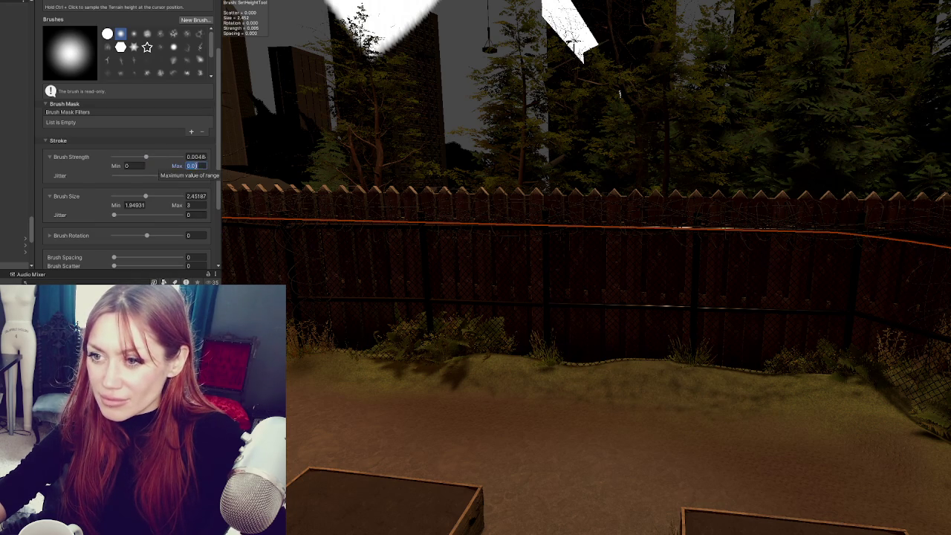
left_click_drag(135, 176, 133, 176)
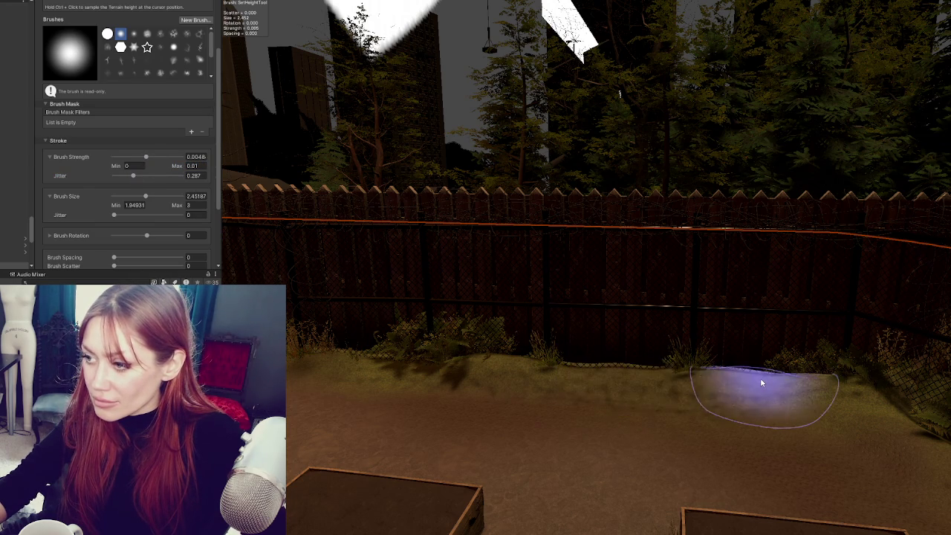
- Level the sand along the fence base near the pump and pallet
mouse_move(887, 415)
left_mouse_down()
mouse_move(913, 435)
mouse_move(855, 371)
left_mouse_up()
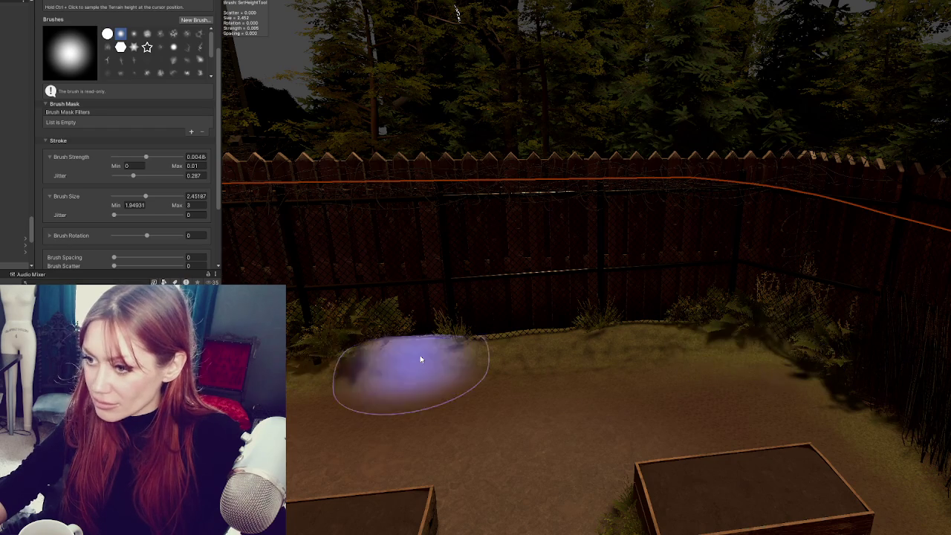
left_click_drag(295, 387, 580, 329)
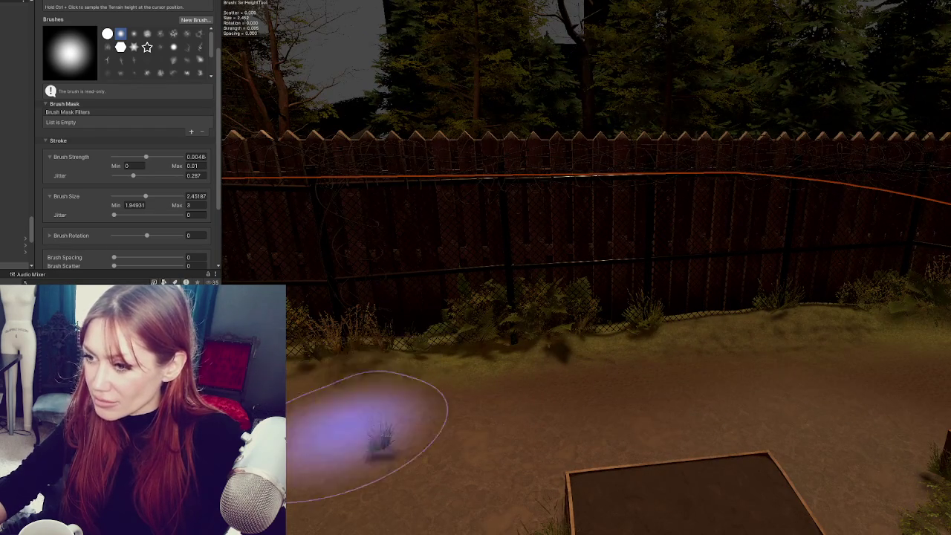
left_click_drag(354, 430, 573, 350)
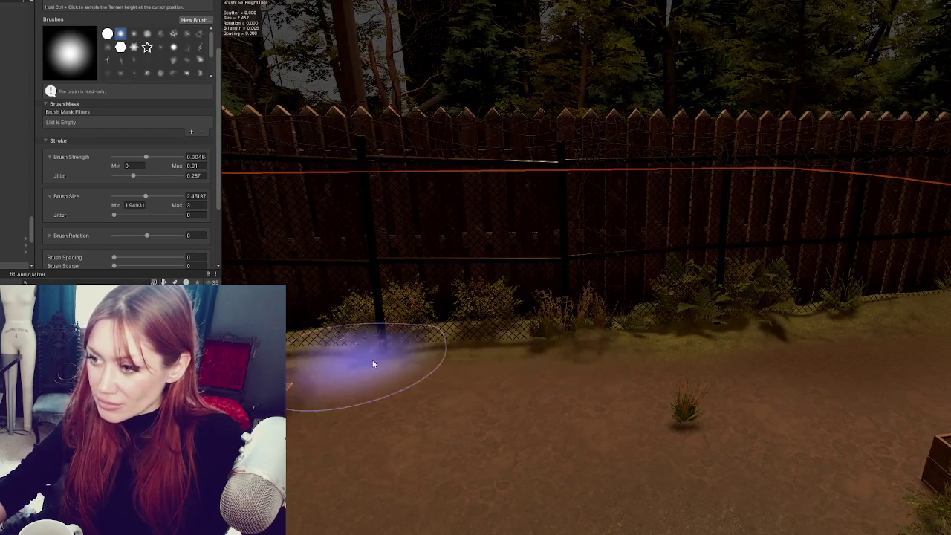
left_click_drag(354, 365, 599, 370)
left_click_drag(327, 372, 548, 357)
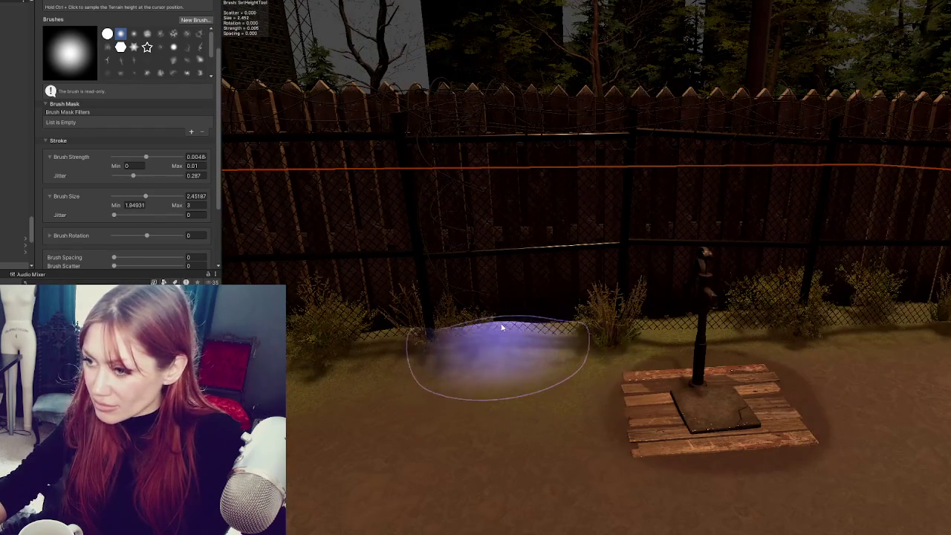
mouse_move(330, 377)
left_mouse_down()
mouse_move(389, 187)
mouse_move(417, 222)
left_mouse_up()
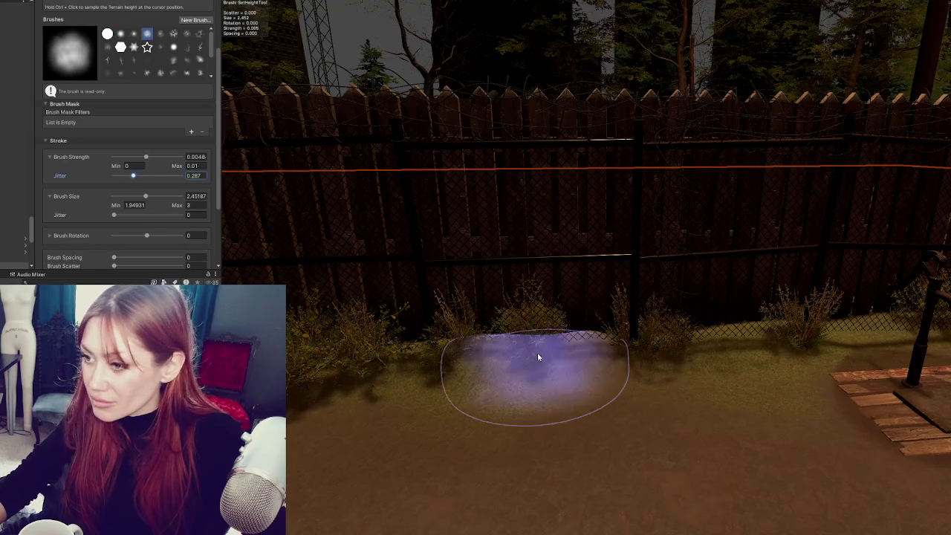
mouse_move(584, 397)
left_mouse_down()
mouse_move(731, 364)
mouse_move(391, 473)
mouse_move(433, 249)
mouse_move(584, 304)
mouse_move(676, 287)
mouse_move(587, 219)
left_mouse_up()
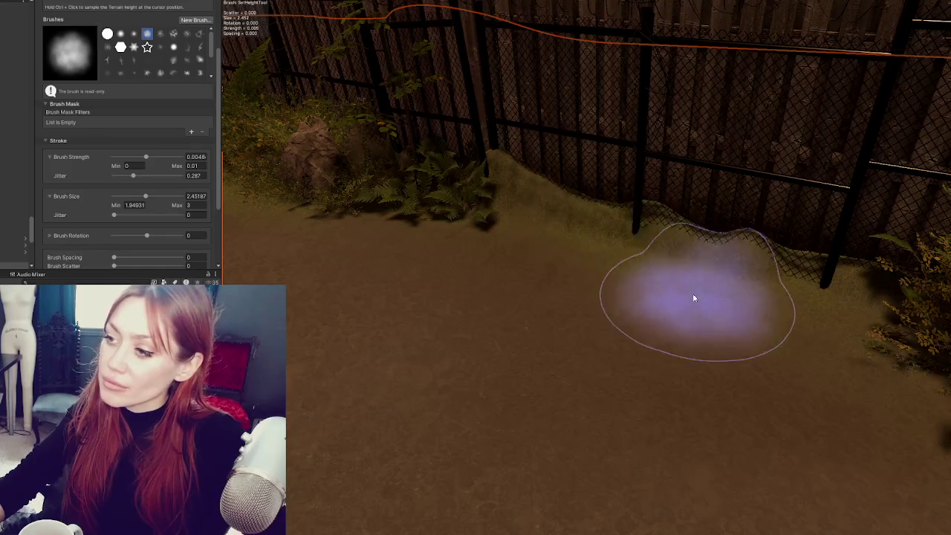
- Frame the fence, ferns and EXIT gate, then save the scene with Ctrl+S
left_click_drag(697, 297, 752, 435)
left_click_drag(639, 275, 870, 368)
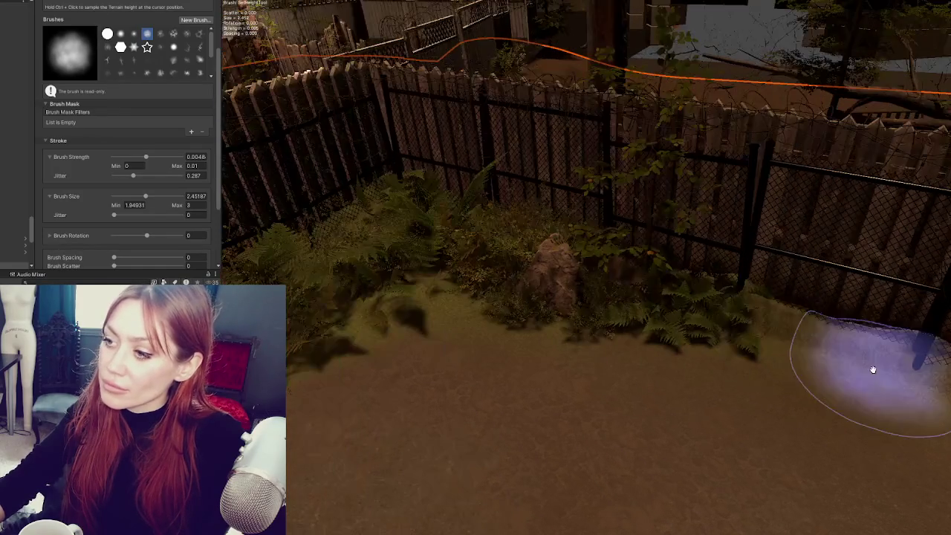
mouse_move(382, 318)
left_mouse_down()
mouse_move(775, 195)
mouse_move(543, 391)
mouse_move(426, 295)
mouse_move(457, 319)
mouse_move(431, 290)
mouse_move(720, 229)
mouse_move(416, 216)
mouse_move(571, 365)
mouse_move(253, 223)
mouse_move(304, 166)
mouse_move(917, 316)
left_mouse_up()
mouse_move(456, 282)
left_mouse_down()
mouse_move(542, 290)
mouse_move(357, 238)
left_mouse_up()
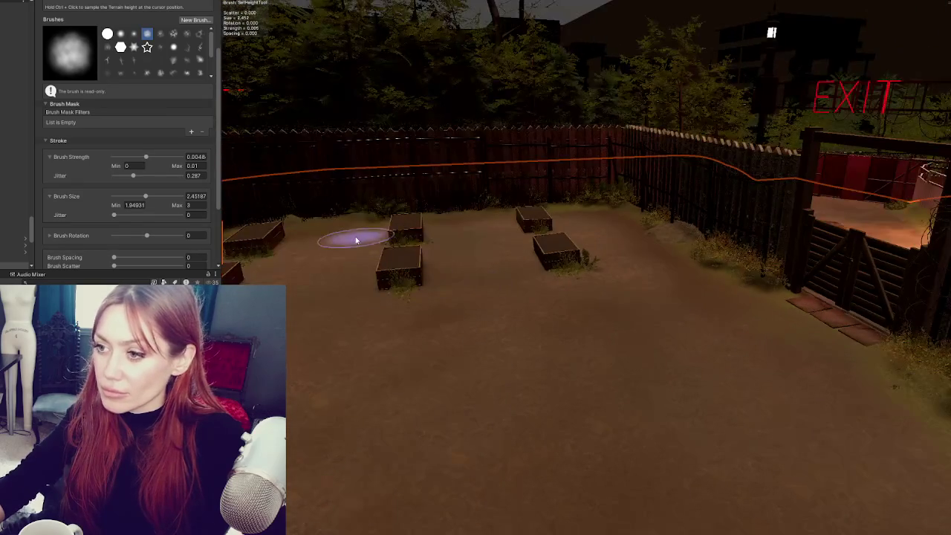
key("ctrl+s")
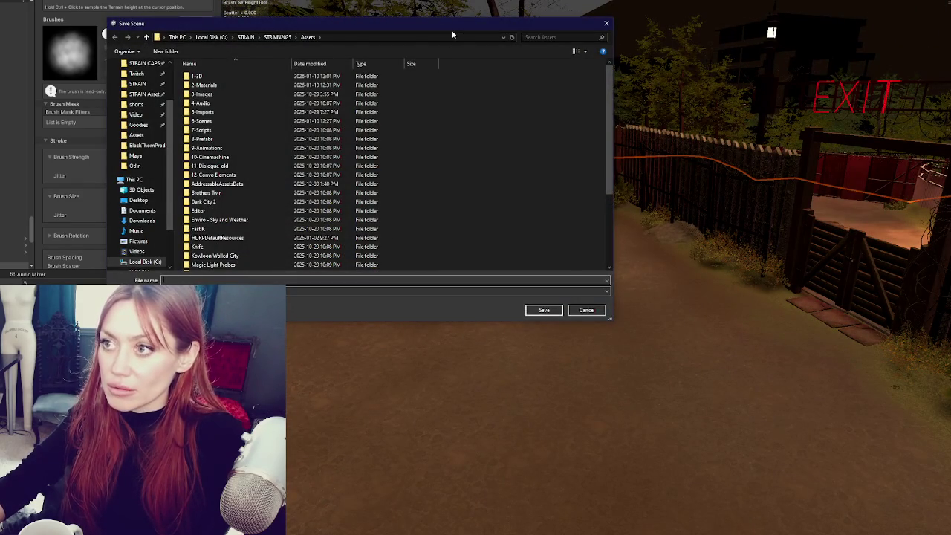
- Dismiss the Save Scene dialog without entering a file name
key("Escape")
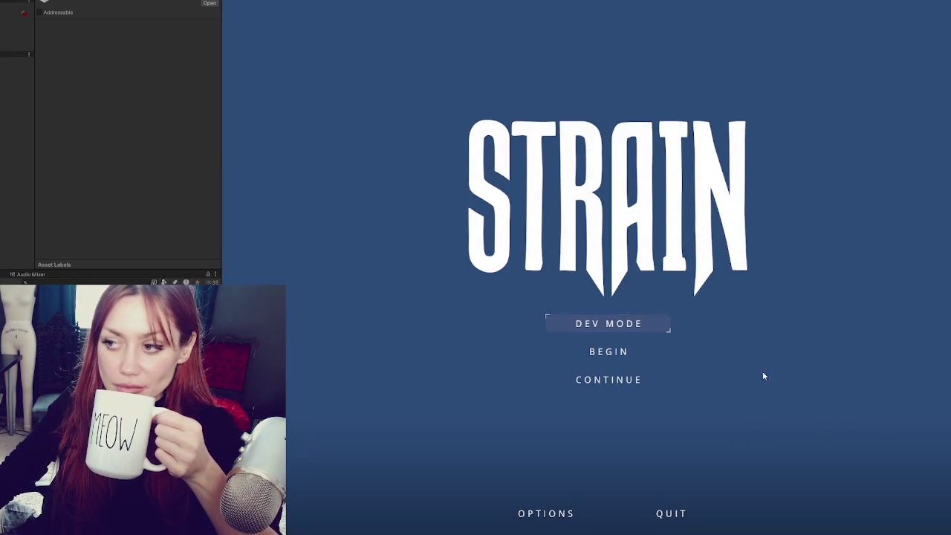
- Start the game from the title menu and walk backward to survey the yard, gate and fence
left_click(642, 324)
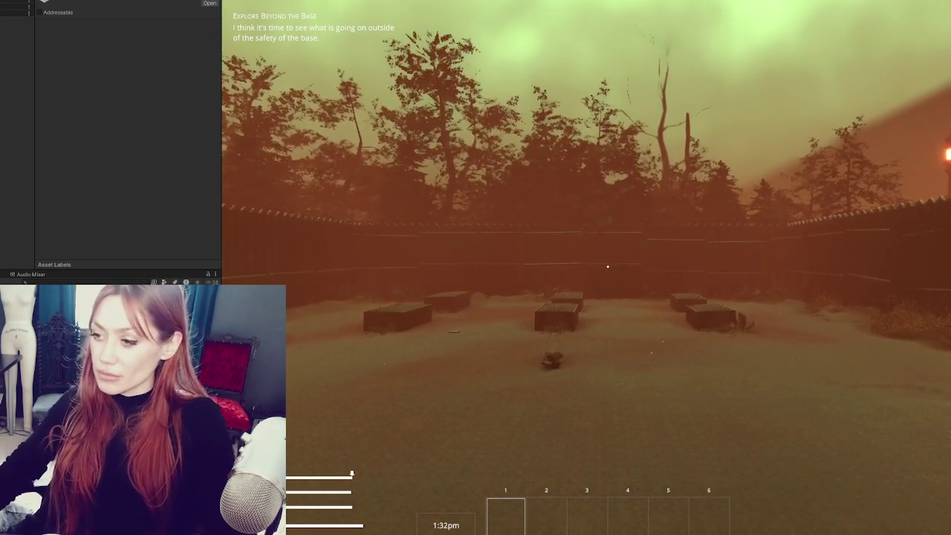
mouse_move(220, 144)
left_mouse_down()
mouse_move(117, 155)
mouse_move(125, 163)
left_mouse_up()
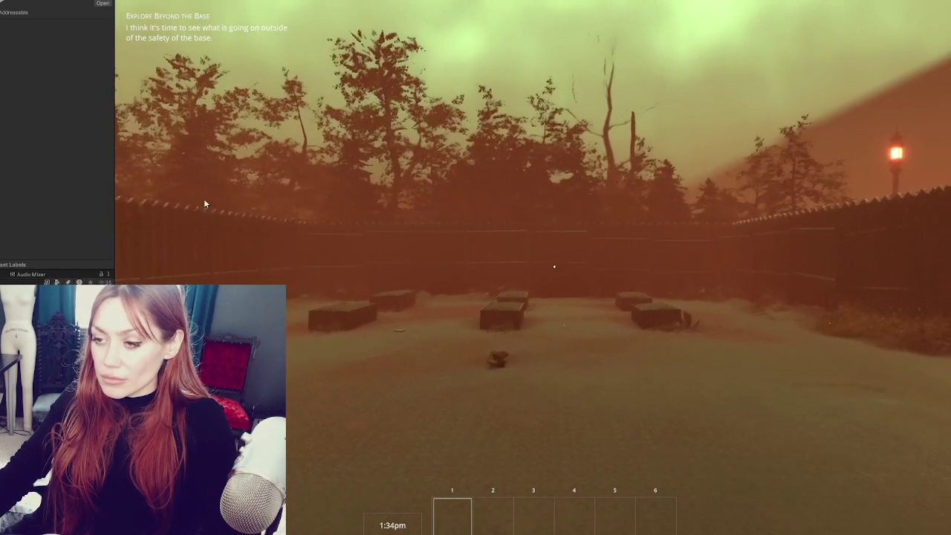
left_click(125, 162)
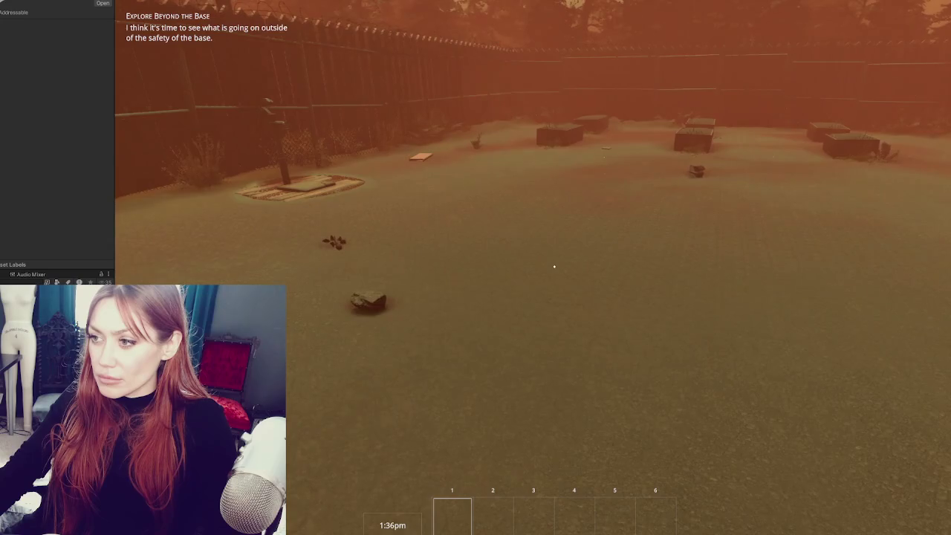
key("s")
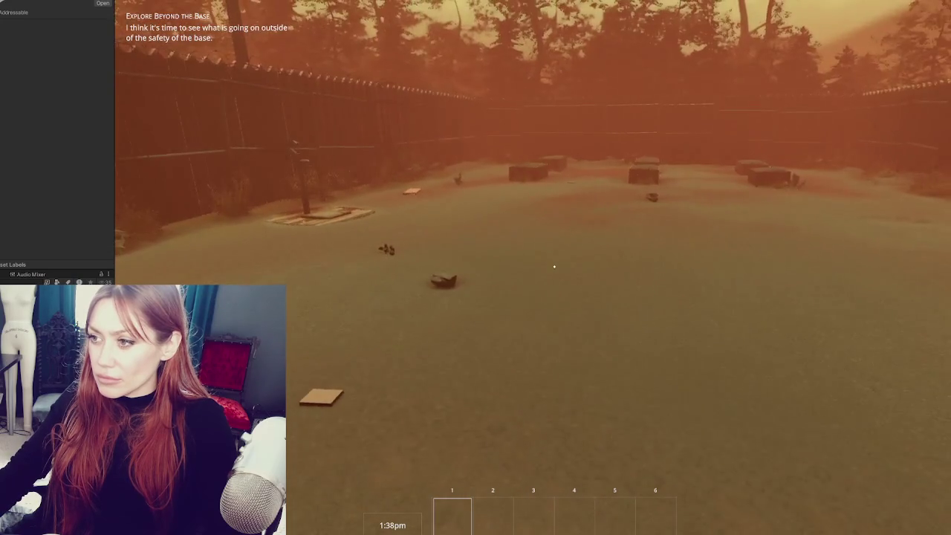
key("s")
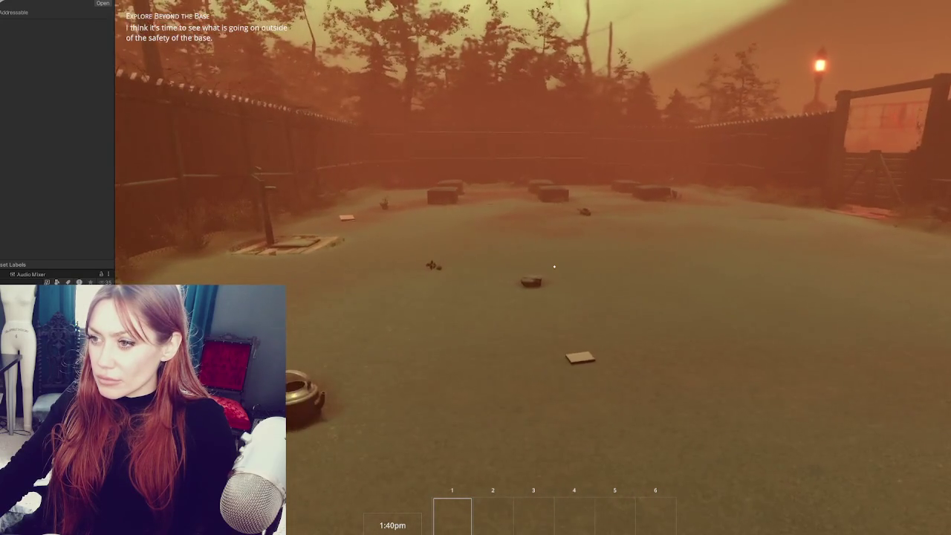
key("s")
key("s")
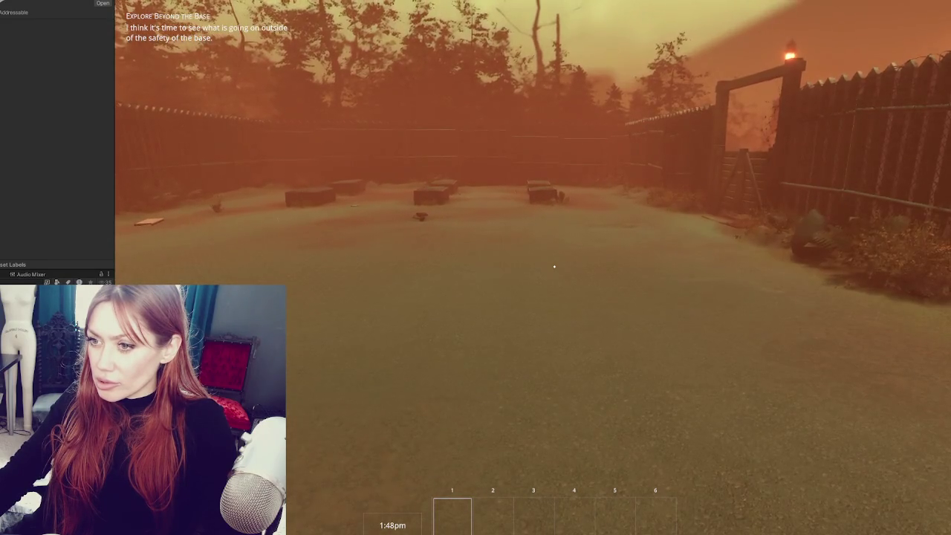
- Pause the game, exit Play mode, and bring up the garden scene asset's options
key("Escape")
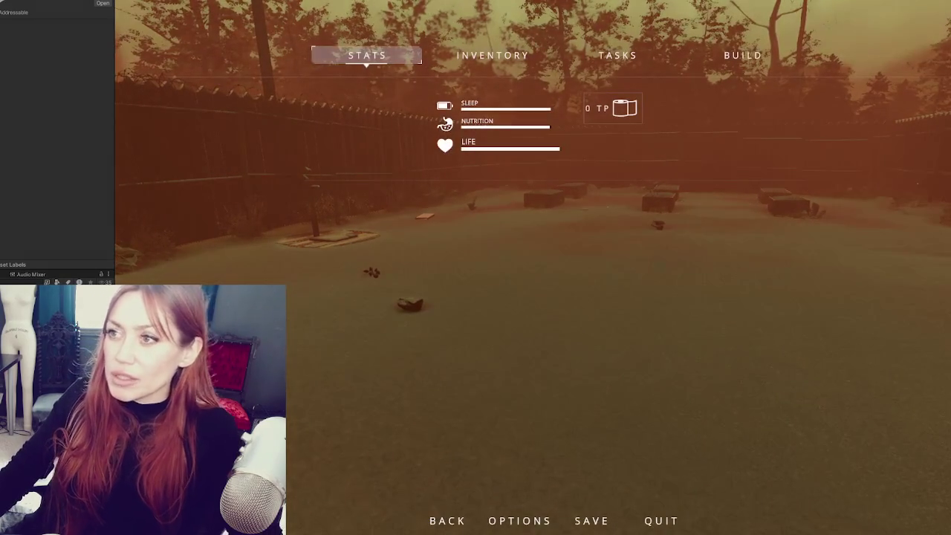
key("ctrl+p")
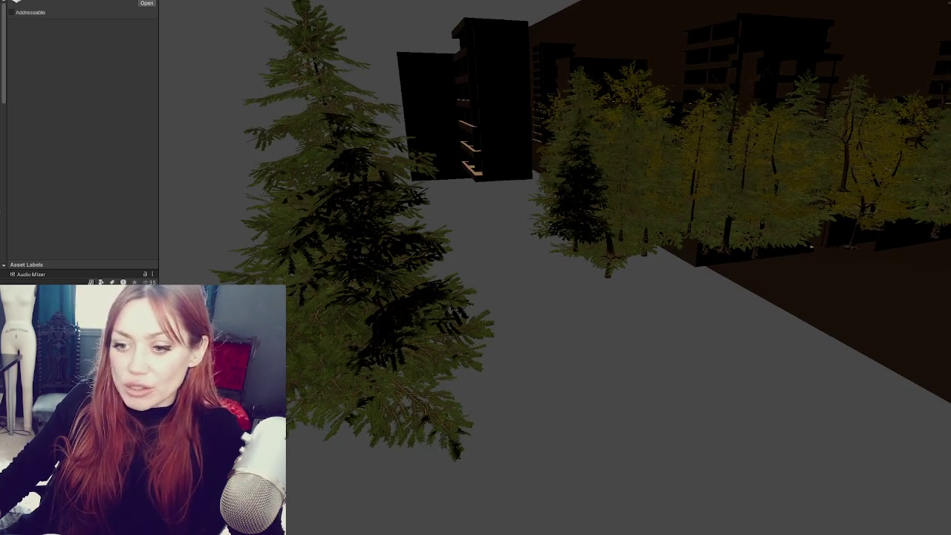
right_click(141, 139)
- Open the fenced garden scene, orbit back over the whole yard, and select the left-fence mud mound
left_click(200, 206)
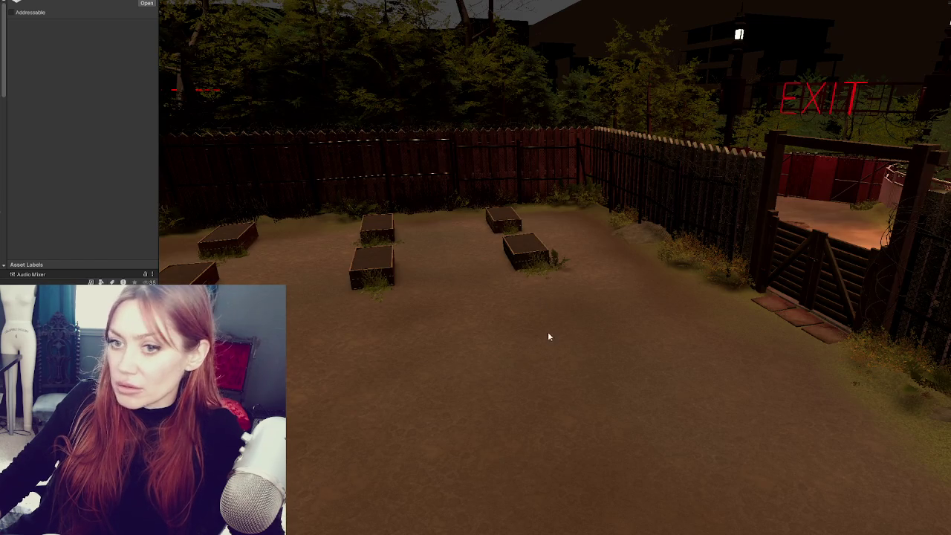
scroll(78, 141, "down", 5)
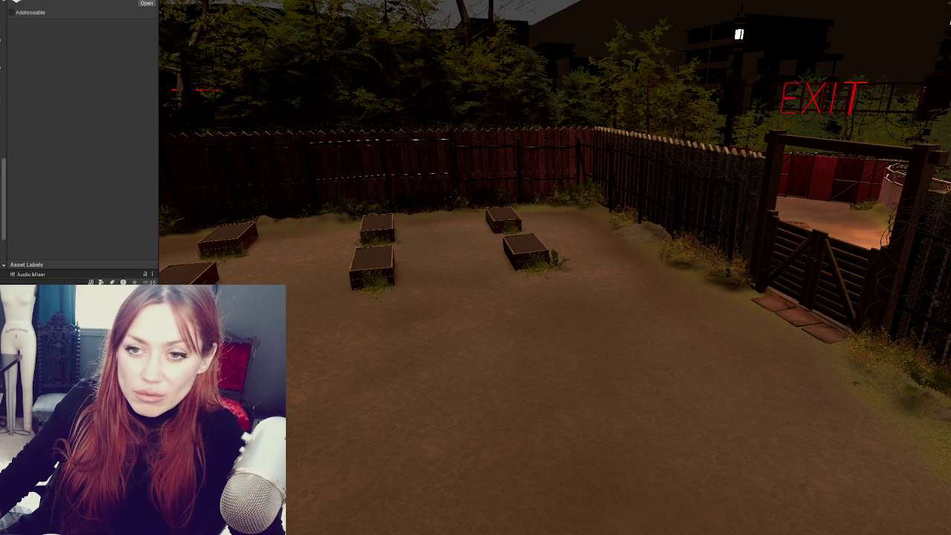
left_click(443, 348)
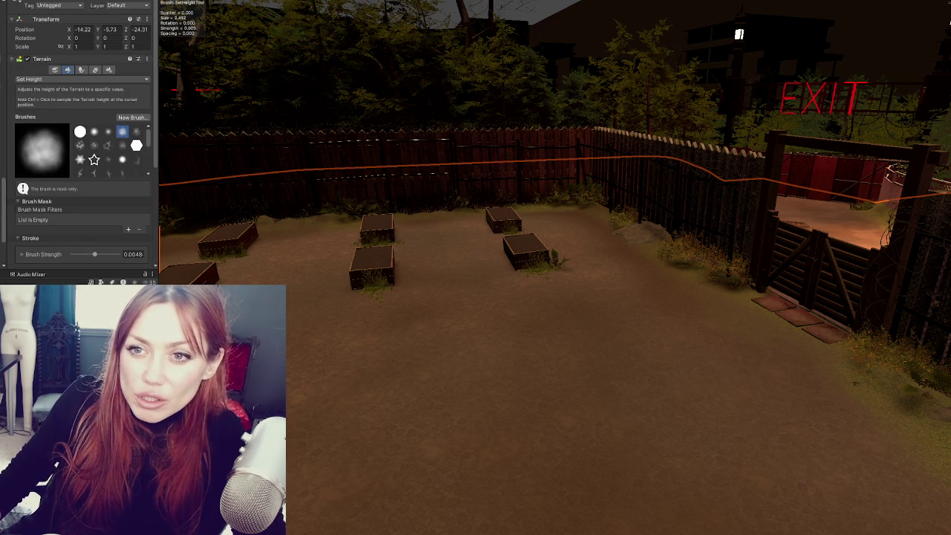
key("ctrl+z")
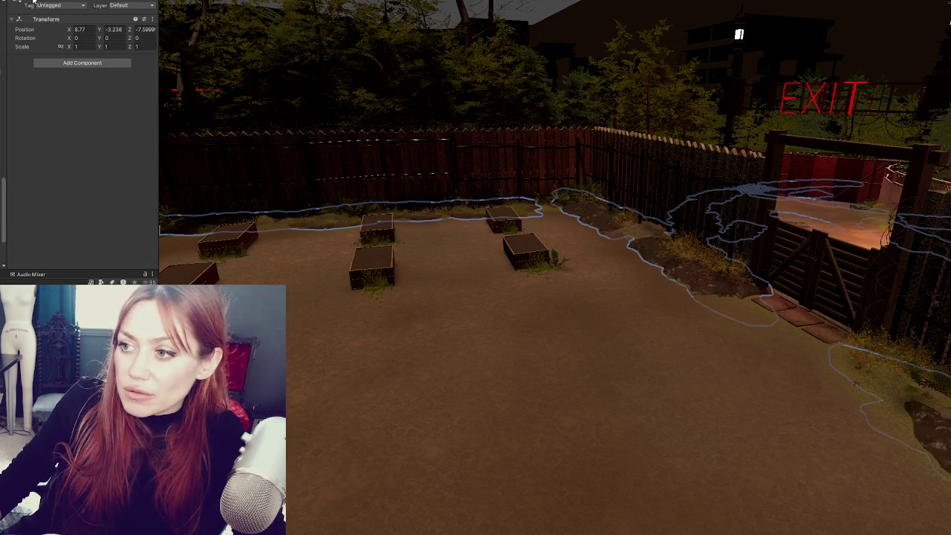
key("ctrl+z")
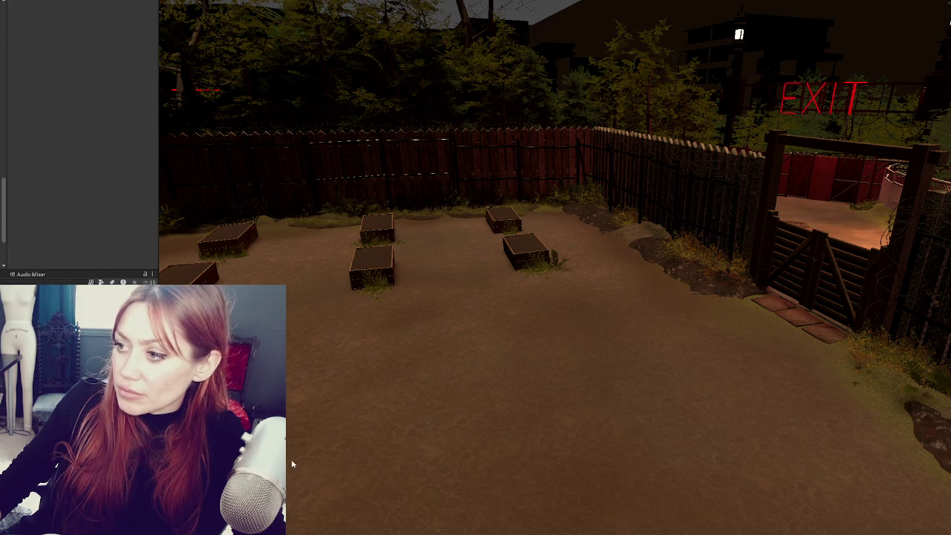
mouse_move(639, 327)
left_mouse_down()
mouse_move(629, 272)
mouse_move(607, 249)
mouse_move(700, 131)
left_mouse_up()
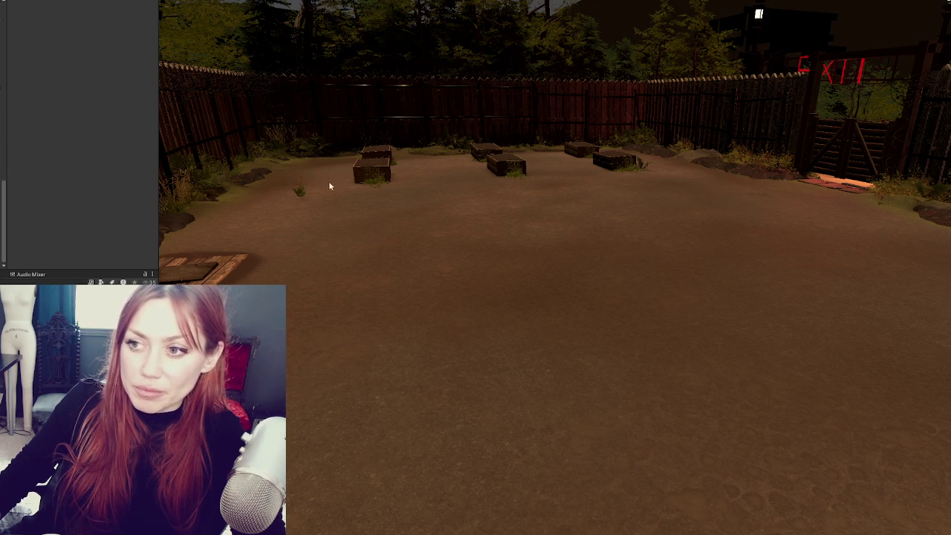
left_click(172, 215)
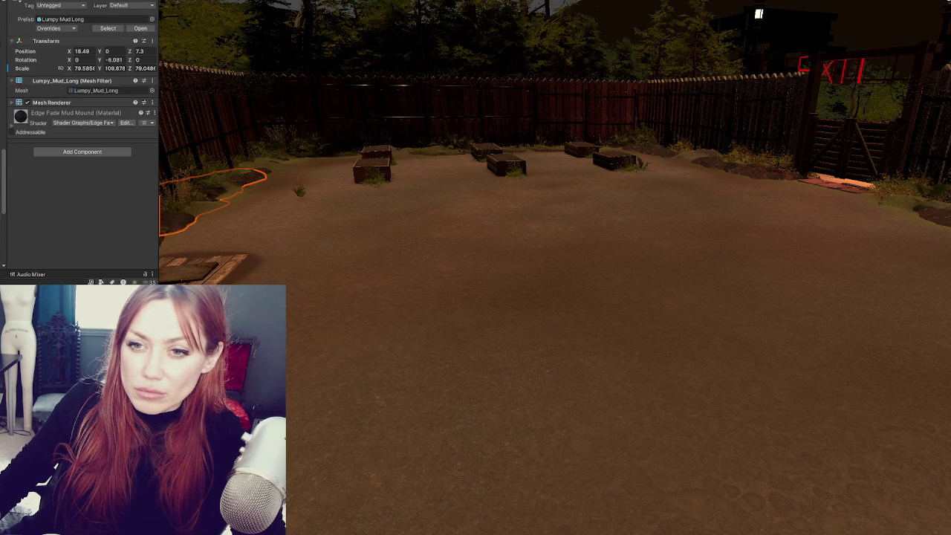
left_click(32, 1)
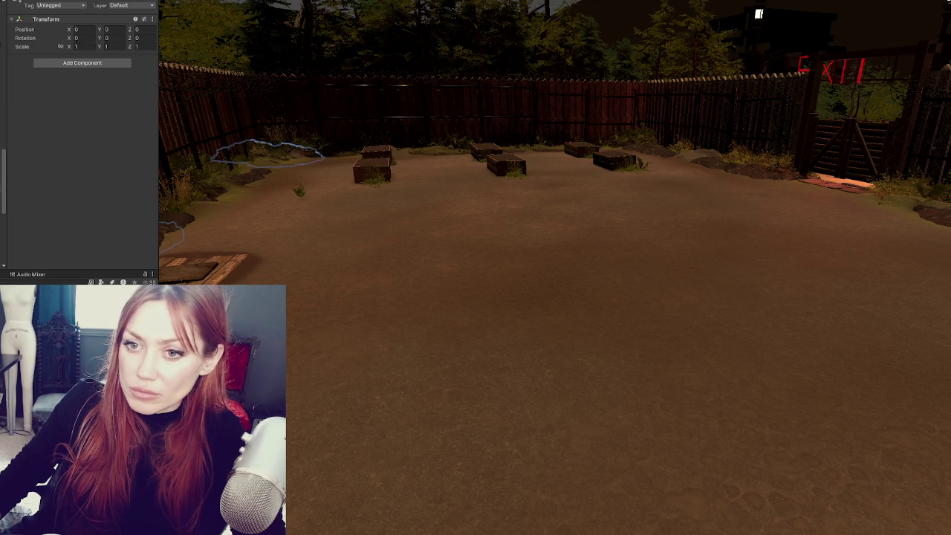
key("ctrl+v")
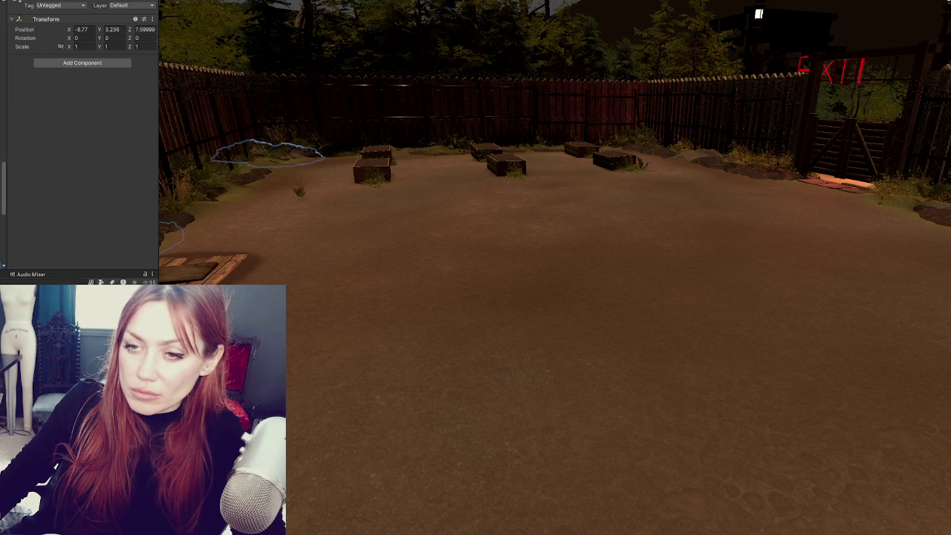
key("ctrl+v")
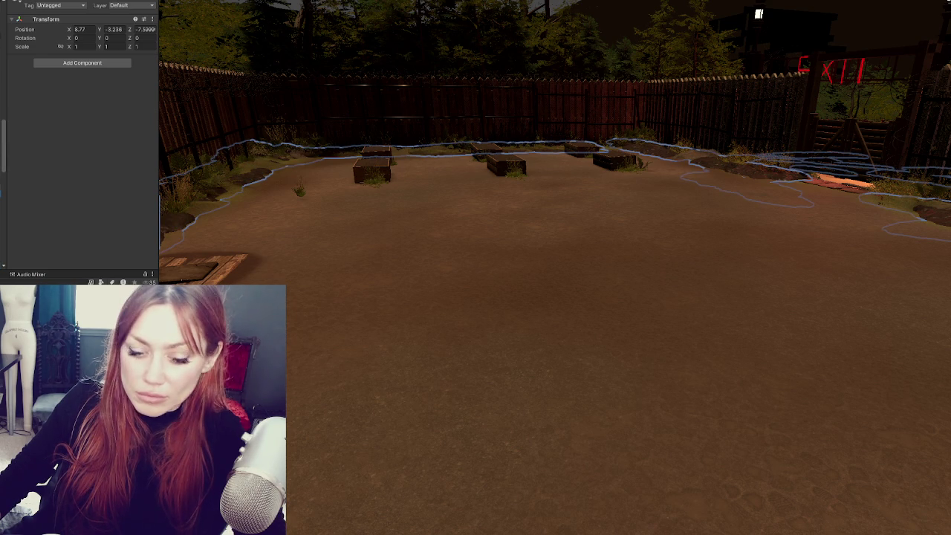
key("ctrl+z")
key("ctrl+z")
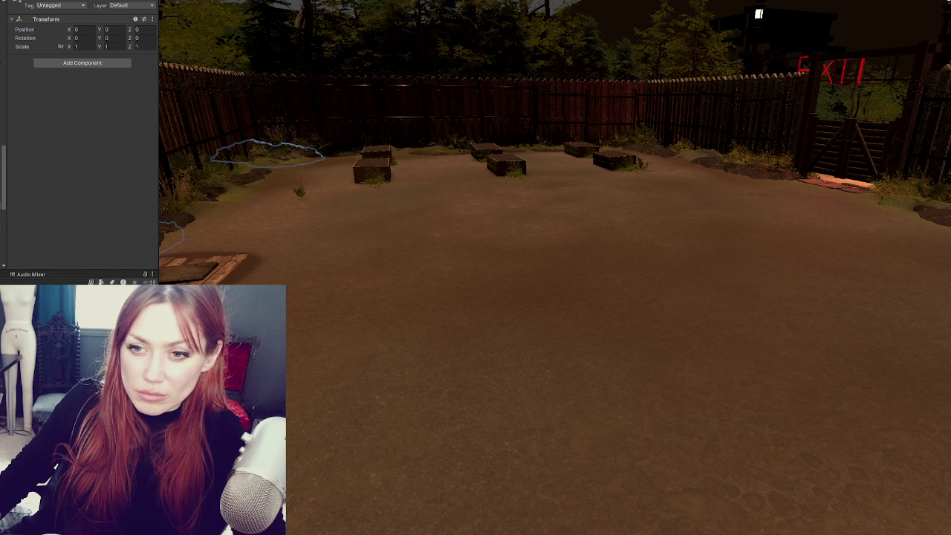
key("ctrl+z")
key("ctrl+z")
key("ctrl+z")
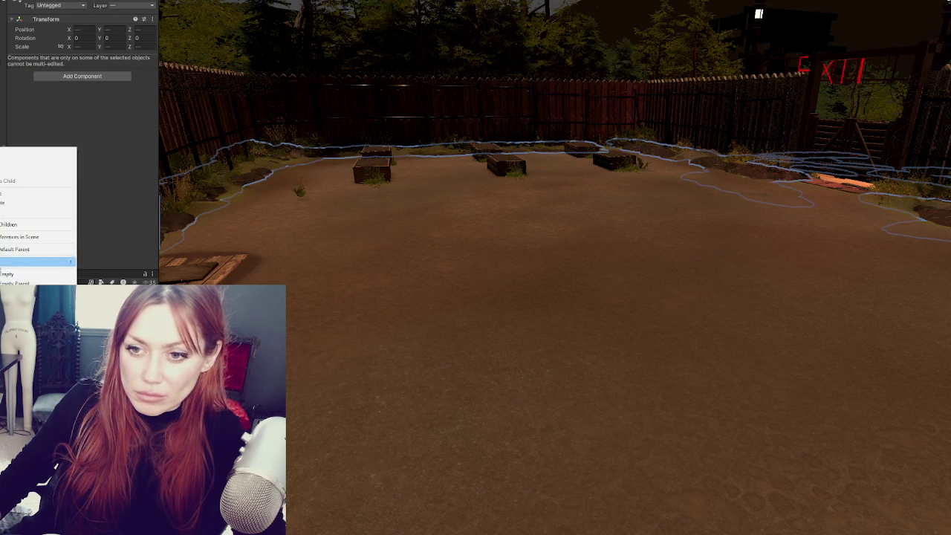
key("ctrl+z")
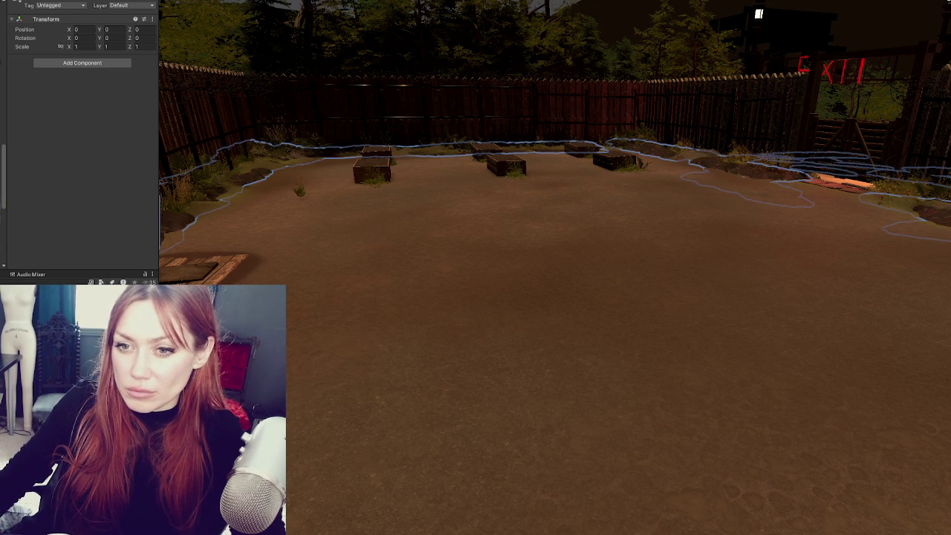
key("ctrl+z")
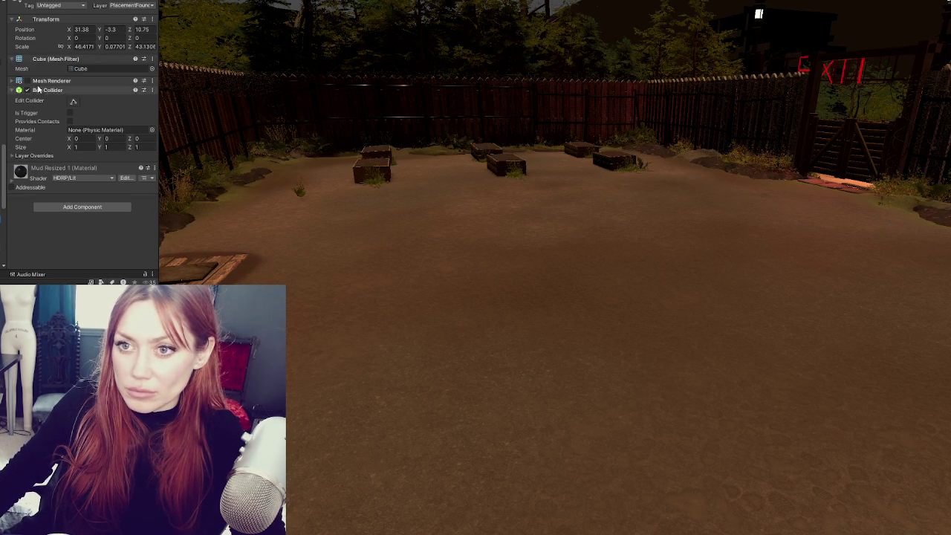
- Enable the mud floor cube's Mesh Renderer and toggle it to compare with bare ground
left_click(27, 80)
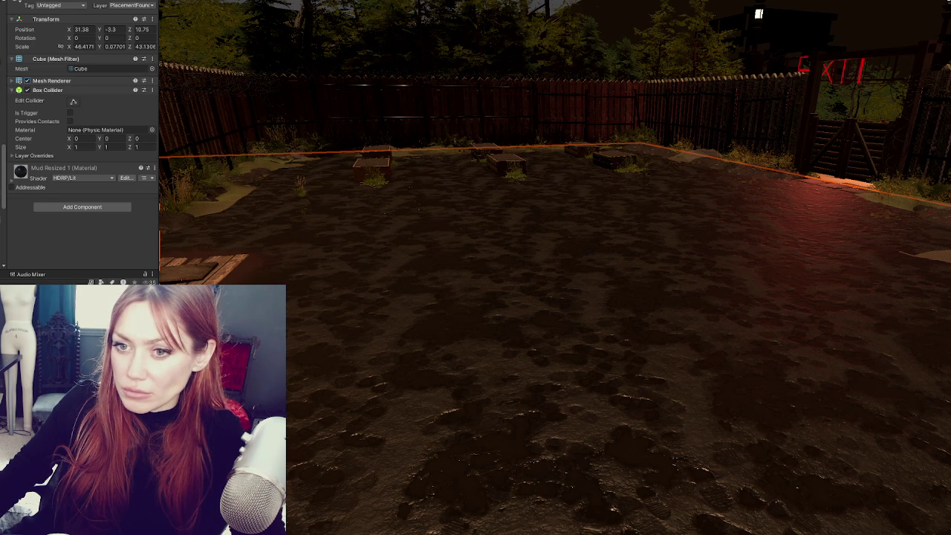
key("ctrl+z")
key("ctrl+z")
key("ctrl+z")
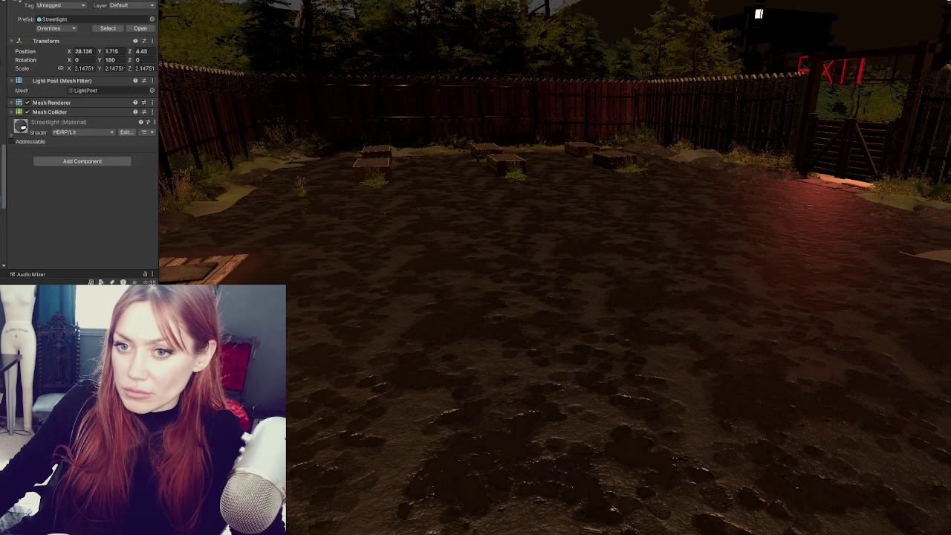
key("ctrl+y")
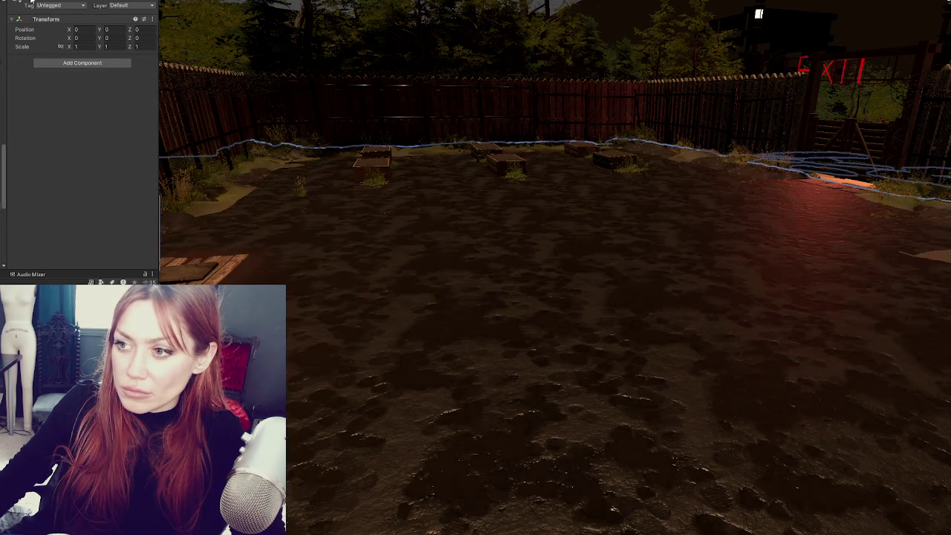
key("ctrl+z")
key("ctrl+y")
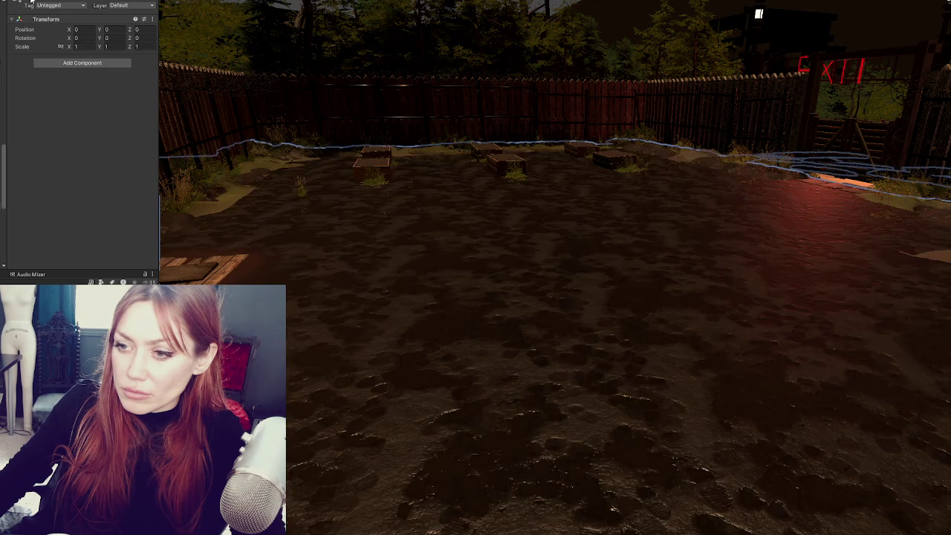
key("ctrl+z")
key("ctrl+y")
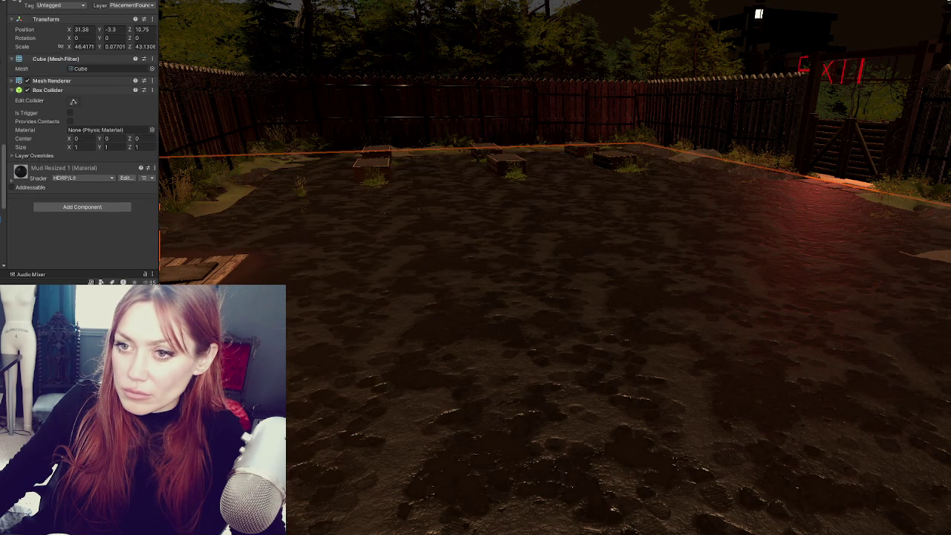
- Expand the Mud Resized 1 material and open its Mud_MaskMap texture import settings
left_click(40, 176)
scroll(52, 171, "down", 10)
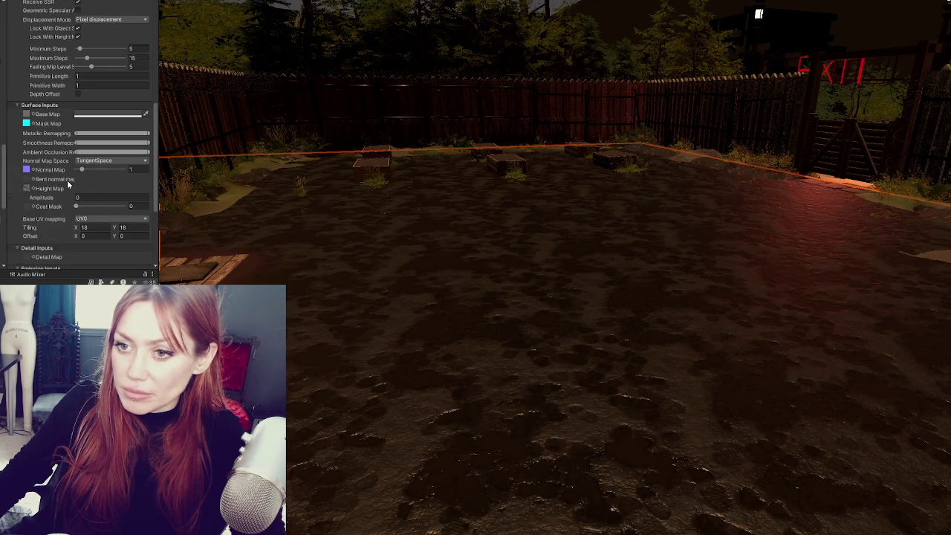
left_click(44, 114)
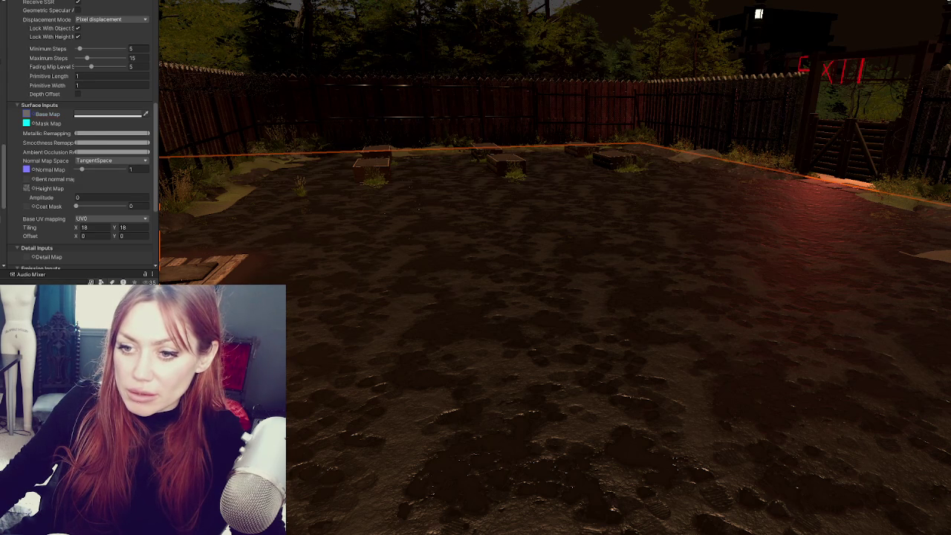
double_click(26, 123)
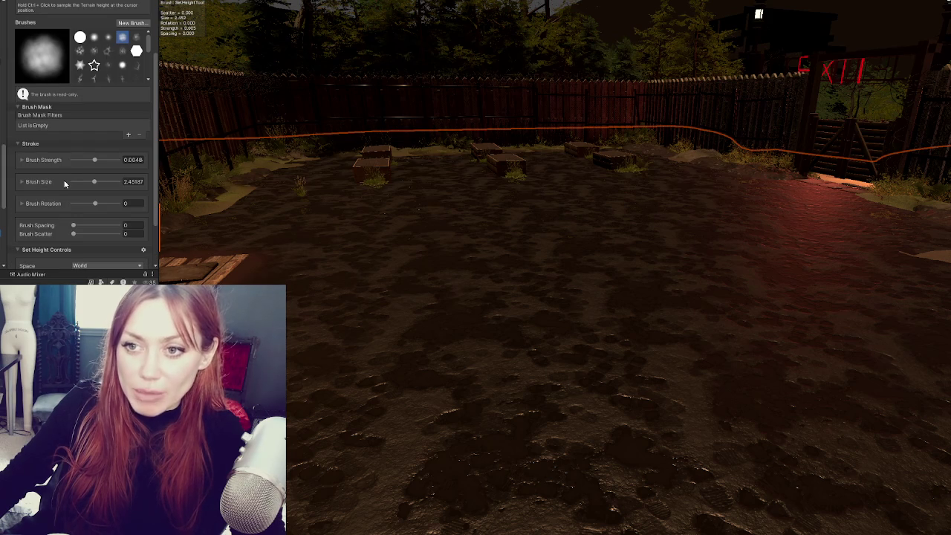
- Switch the terrain tool to texture painting
scroll(58, 182, "down", 3)
scroll(58, 180, "up", 3)
scroll(58, 177, "down", 2)
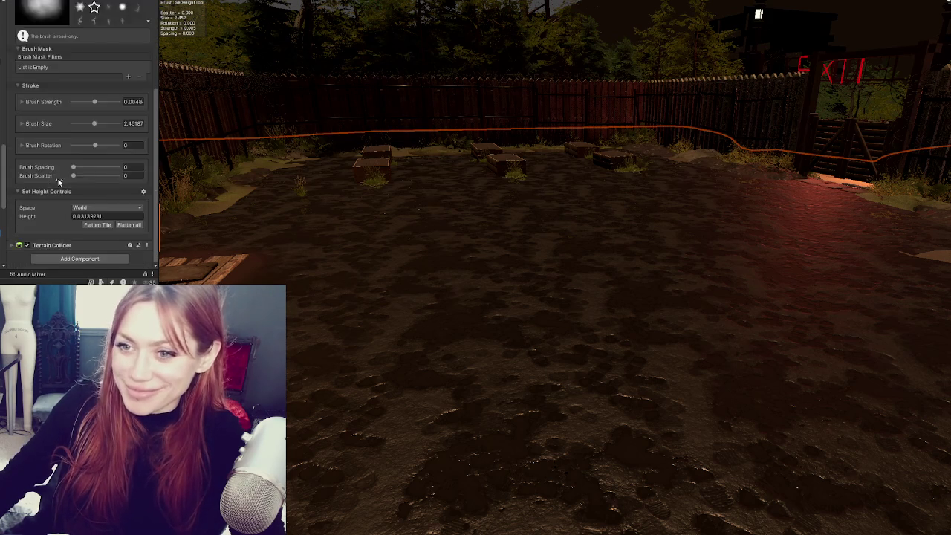
scroll(44, 89, "up", 3)
left_click(74, 65)
left_click(75, 155)
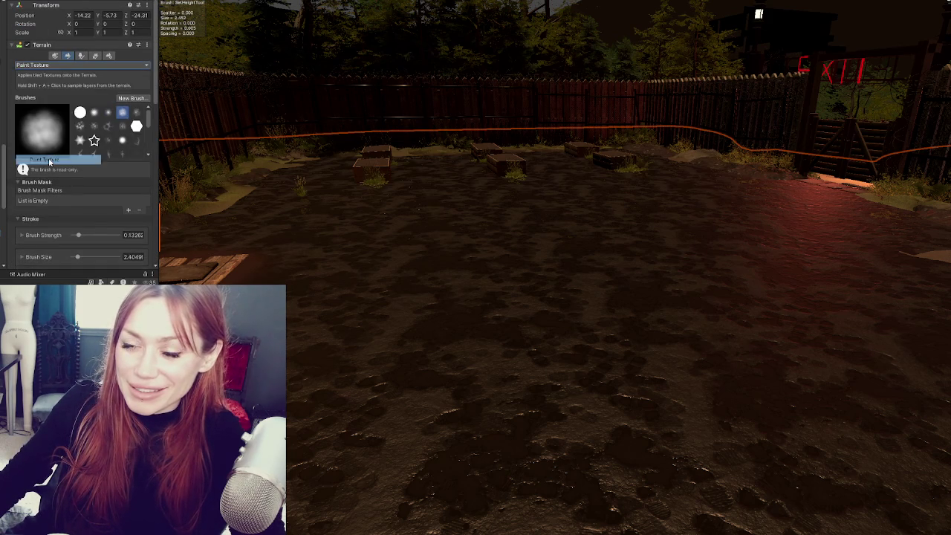
- Select the mud-covered ground cube in the yard
scroll(80, 167, "down", 10)
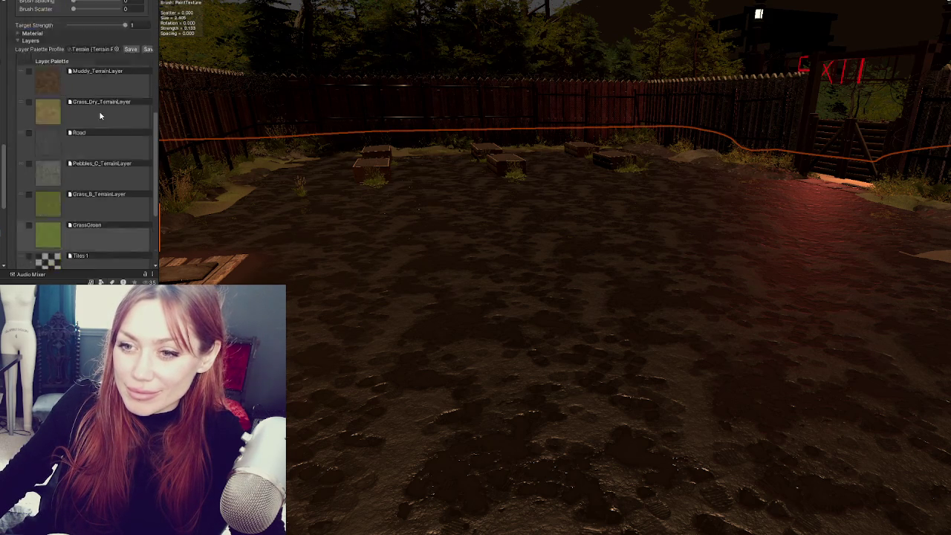
scroll(65, 145, "up", 1)
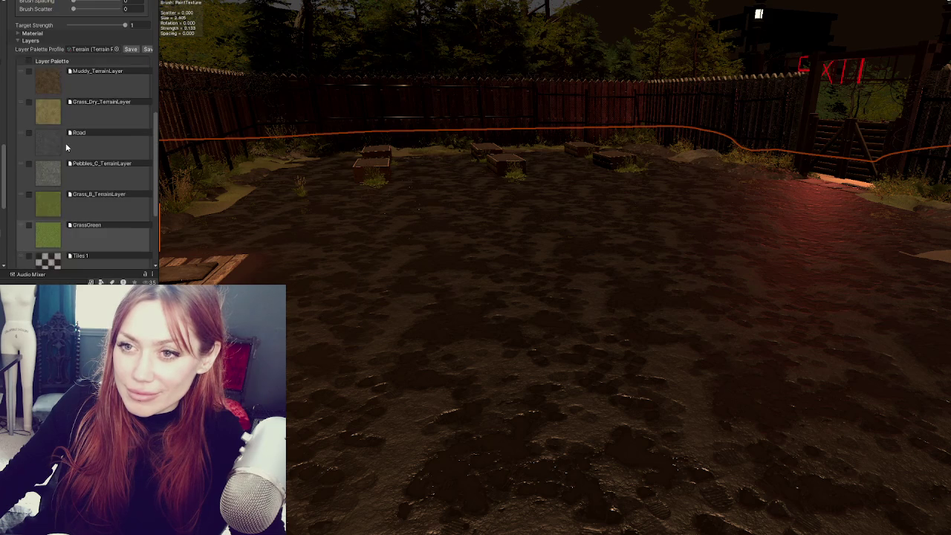
scroll(65, 145, "up", 5)
scroll(65, 145, "down", 3)
scroll(65, 148, "down", 5)
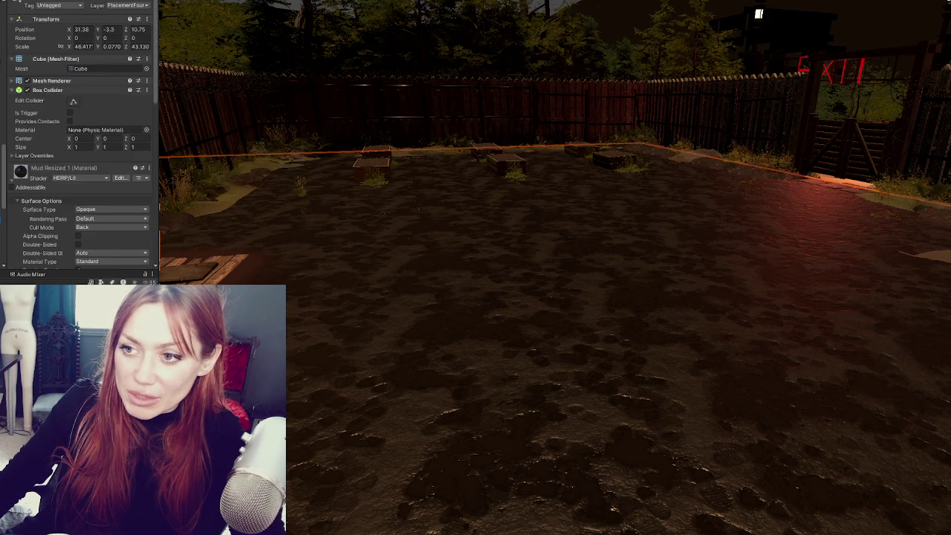
left_click(197, 248)
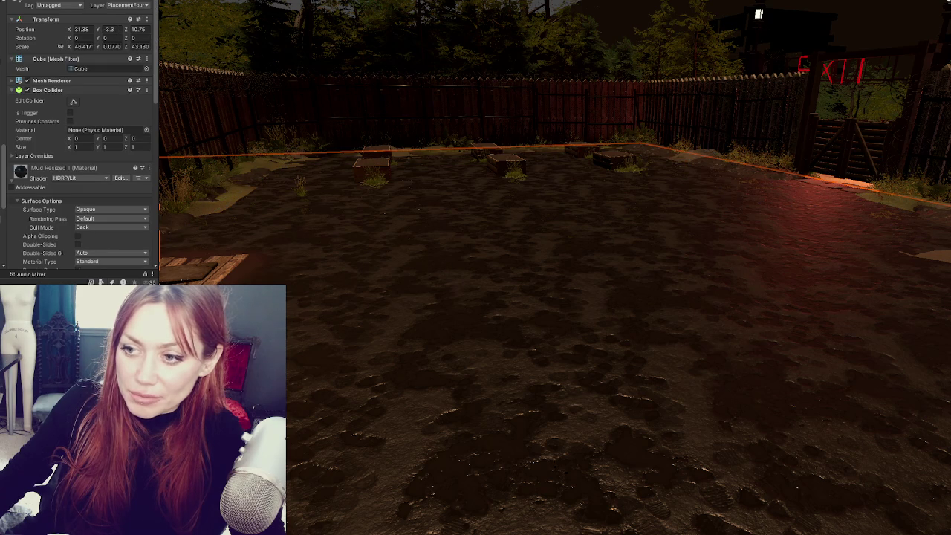
left_click(197, 249)
left_click(197, 248)
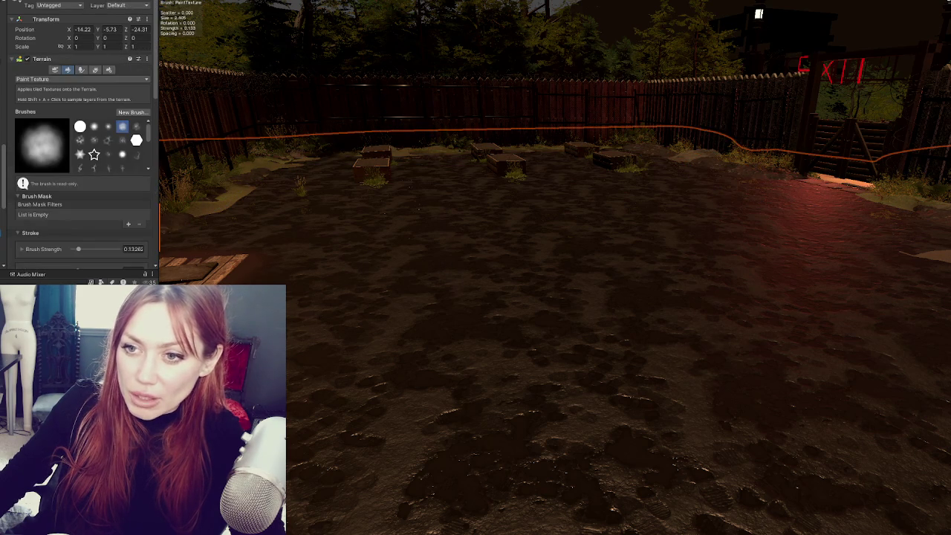
left_click(363, 246)
left_click(363, 246)
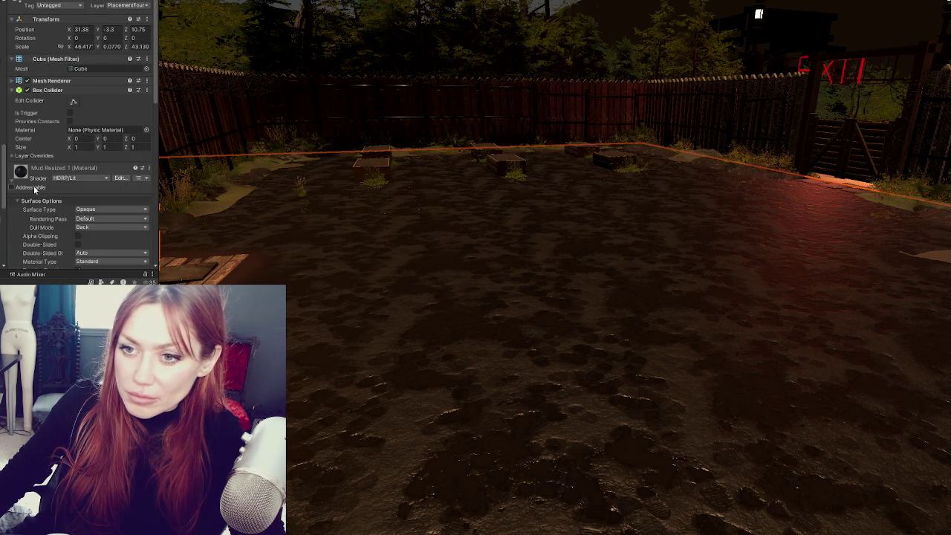
scroll(25, 203, "down", 5)
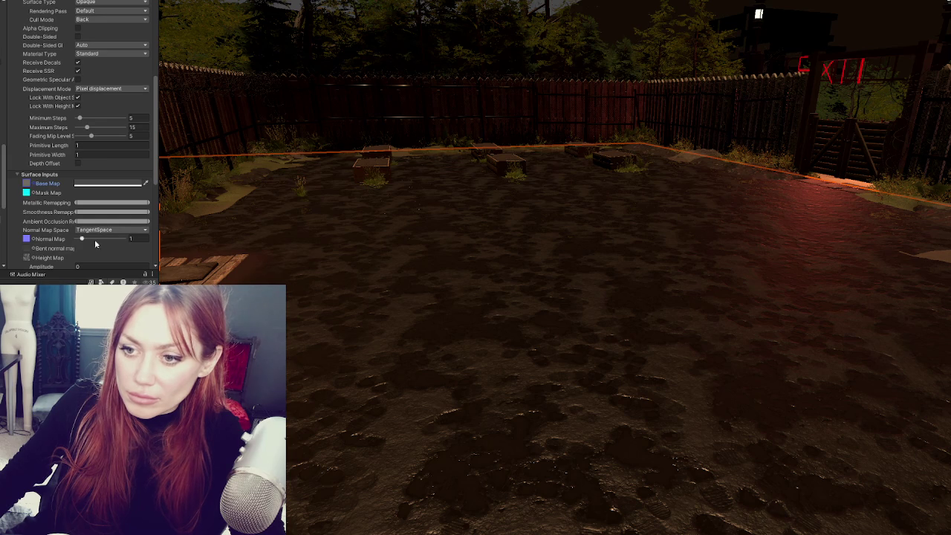
left_click(339, 254)
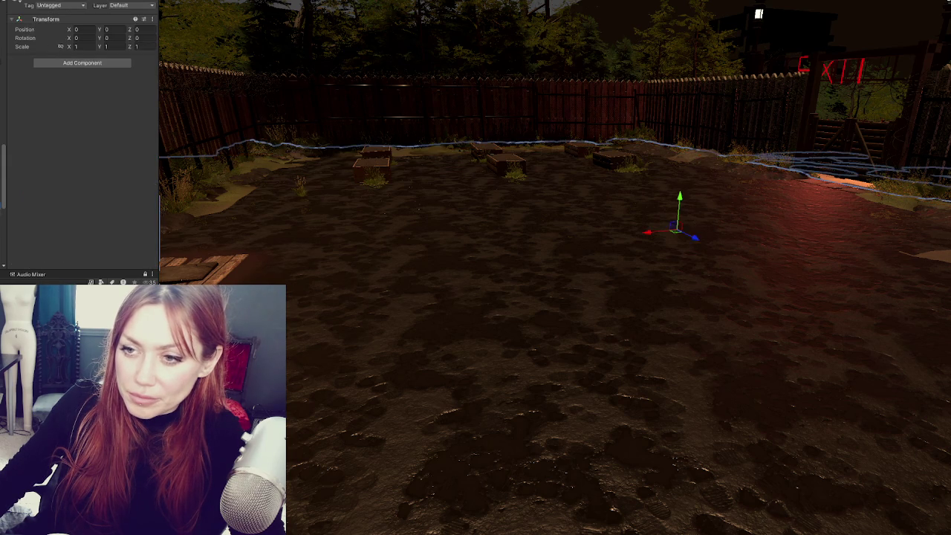
left_click(338, 254)
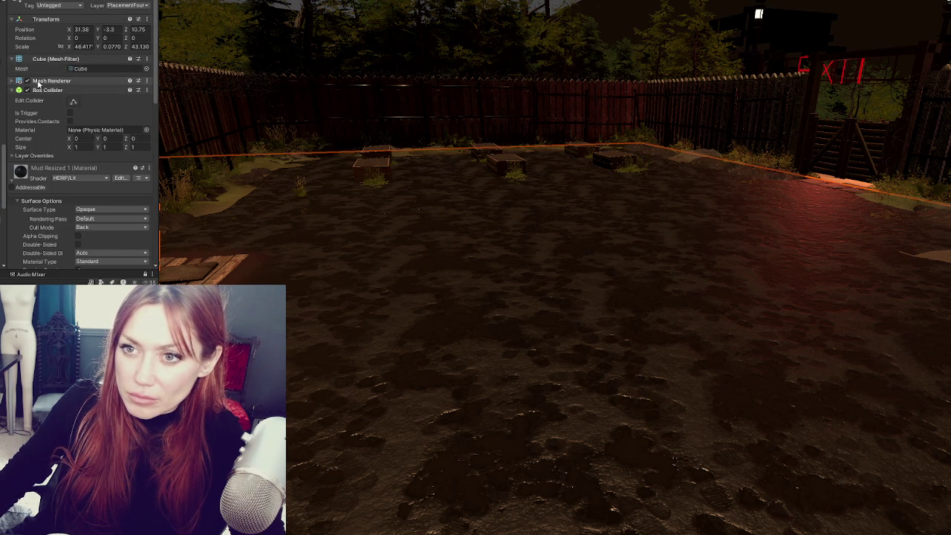
- Hide the mud cube's Mesh Renderer to reveal the brown terrain, then select the Terrain
left_click(28, 81)
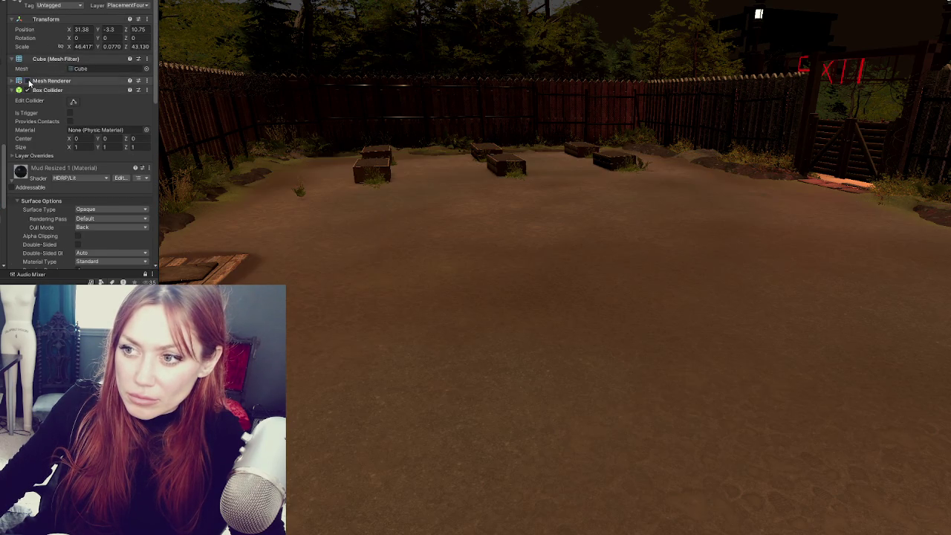
left_click(353, 262)
left_click(353, 262)
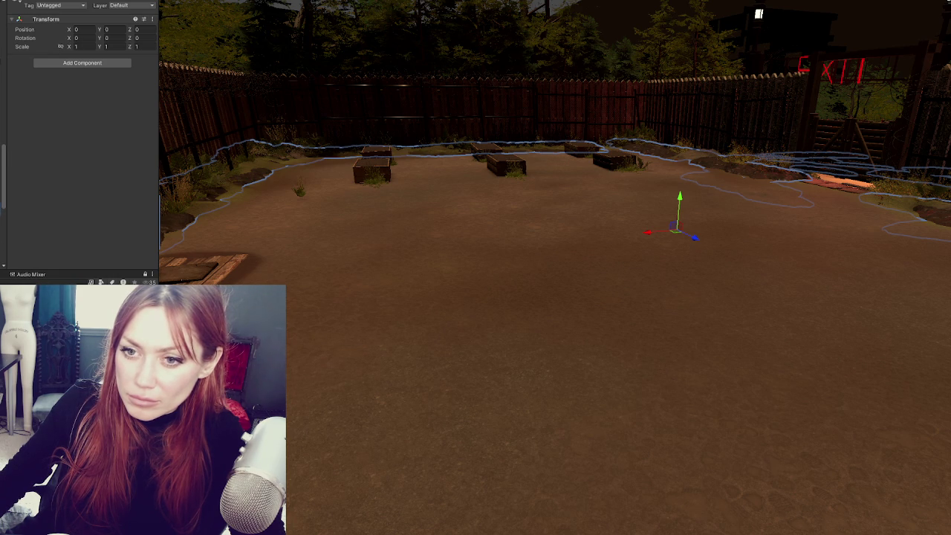
left_click(223, 223)
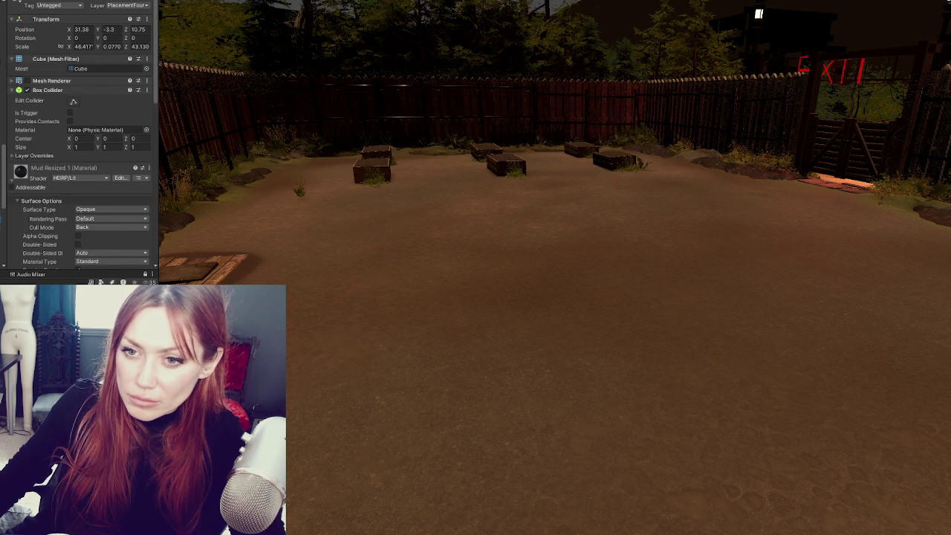
left_click(28, 80)
key("ctrl+z")
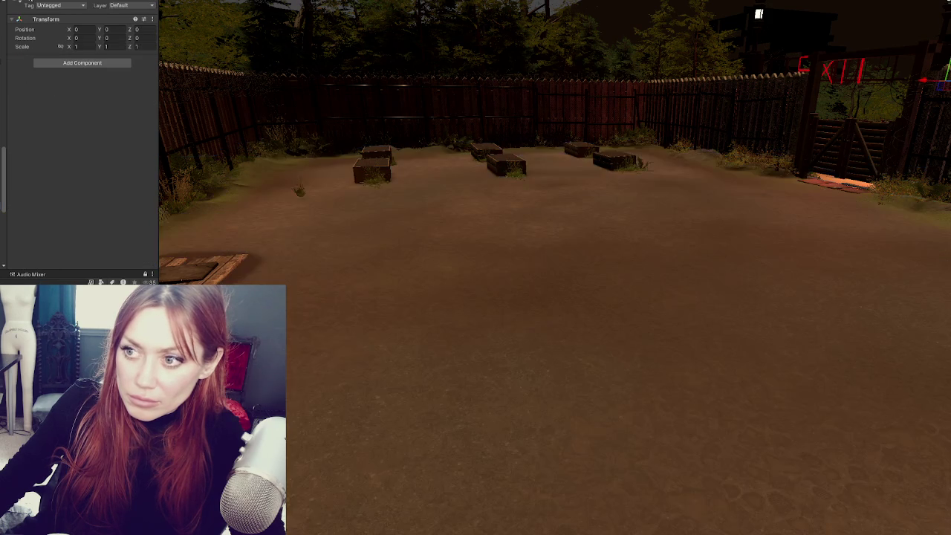
left_click(291, 290)
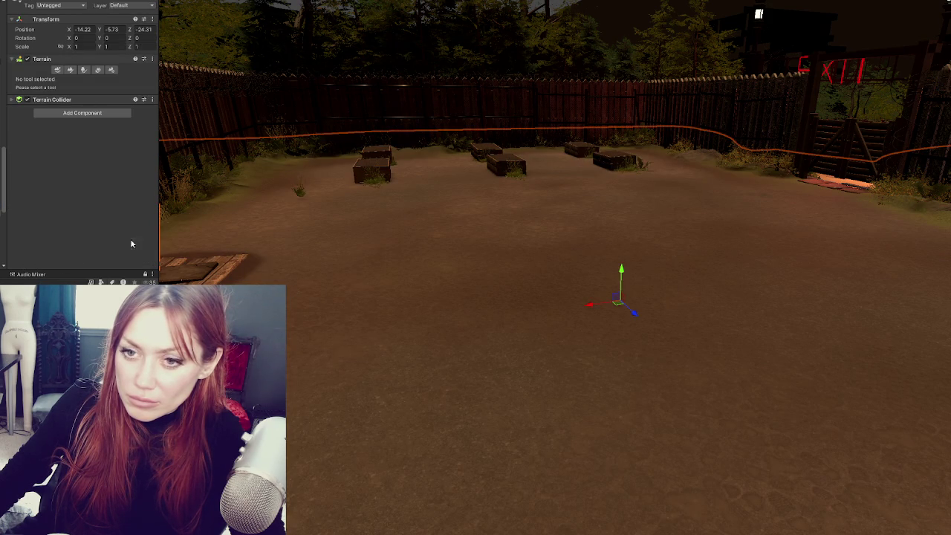
- Open the Mud terrain layer from Paint Texture and assign a mask map texture to it
left_click(52, 100)
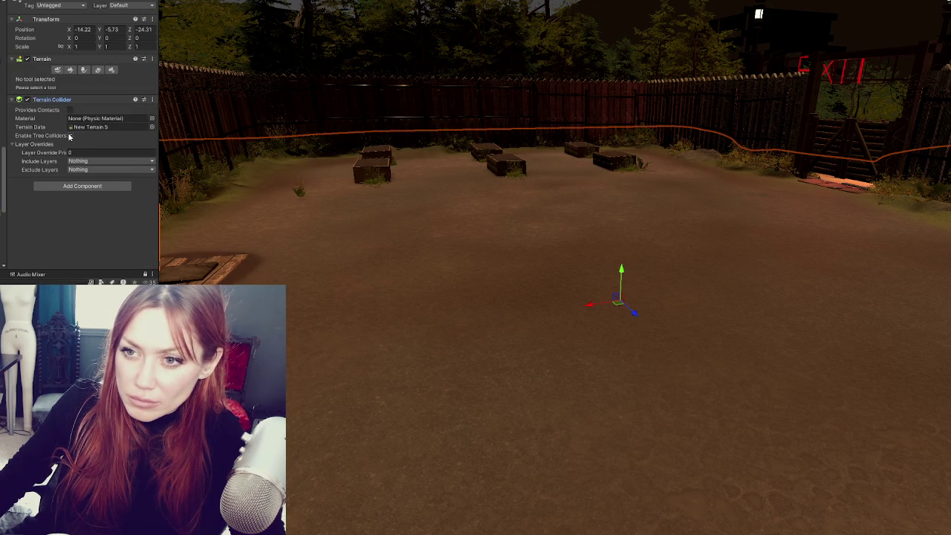
left_click(71, 69)
scroll(94, 138, "down", 1)
scroll(94, 163, "down", 10)
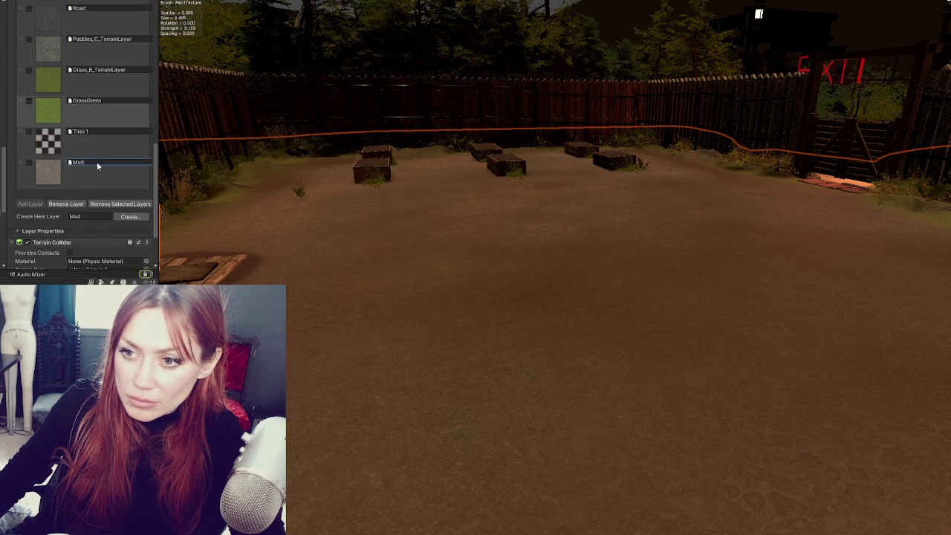
left_click(46, 176)
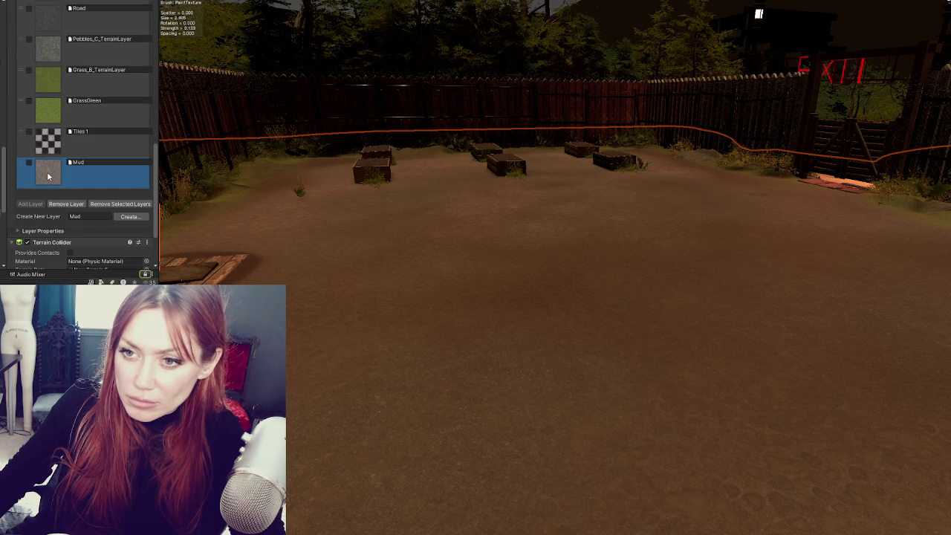
double_click(85, 161)
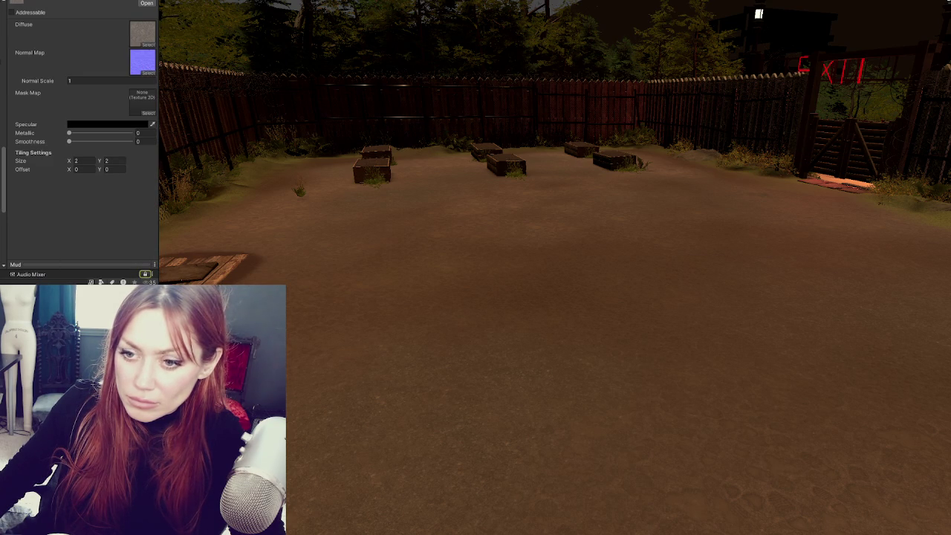
left_click_drag(160, 122, 150, 106)
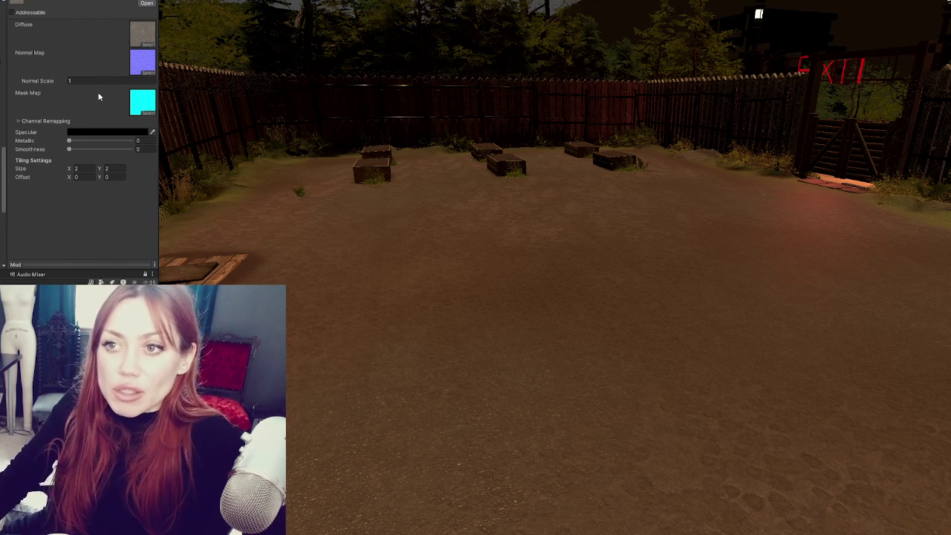
- Show the Mud layer's diffuse texture import settings and bring up its context options
left_click(142, 34)
double_click(142, 34)
right_click(102, 54)
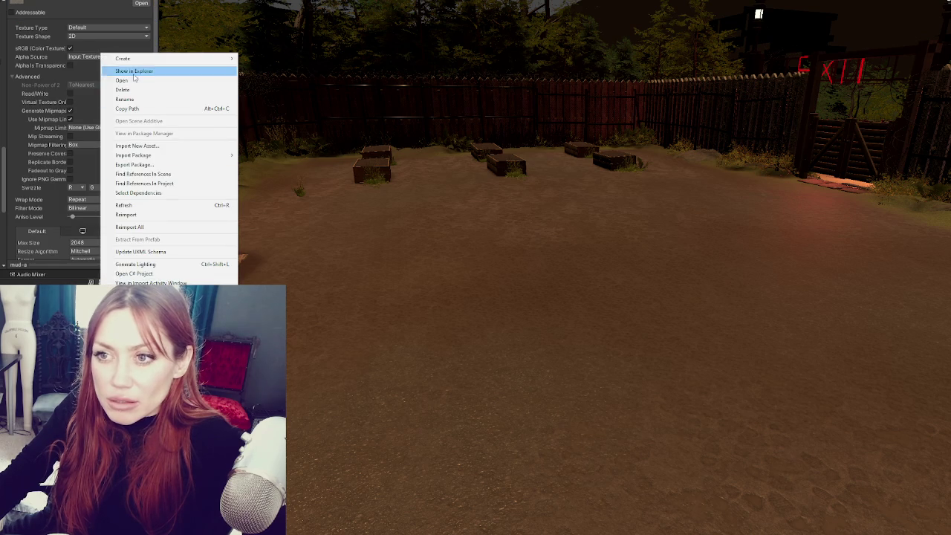
- Close the diffuse texture's context menu with Escape
key("Escape")
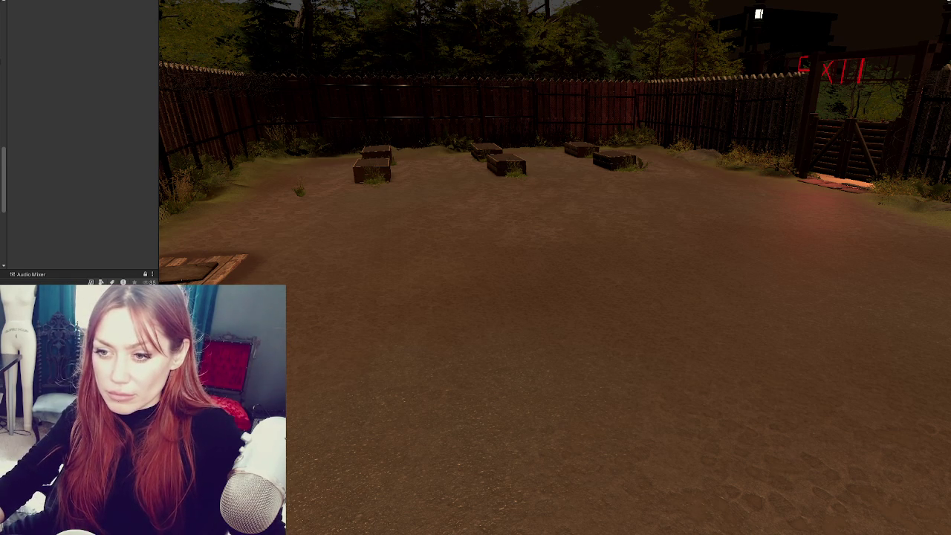
- Select the terrain, scroll to its painting layer list, and open the Mud layer's settings
left_click(299, 352)
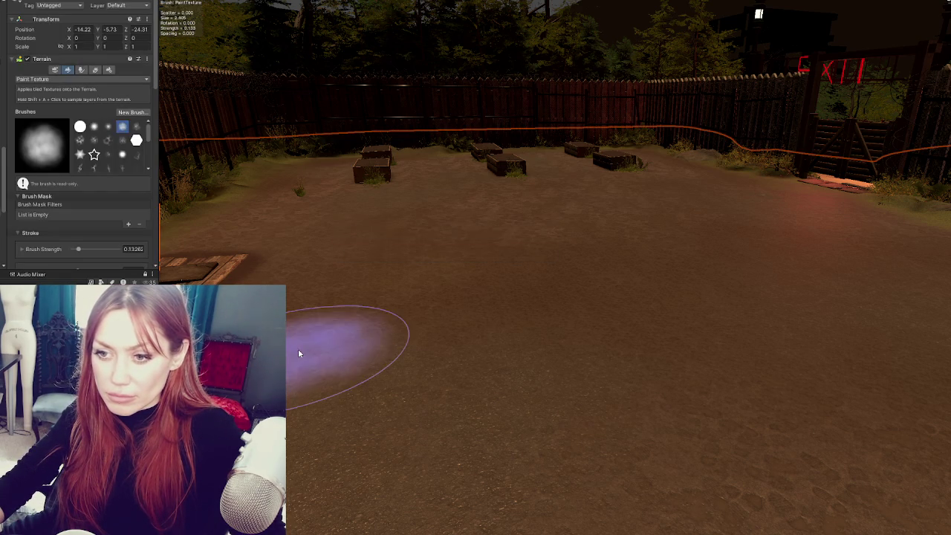
scroll(67, 105, "down", 2)
scroll(74, 97, "down", 10)
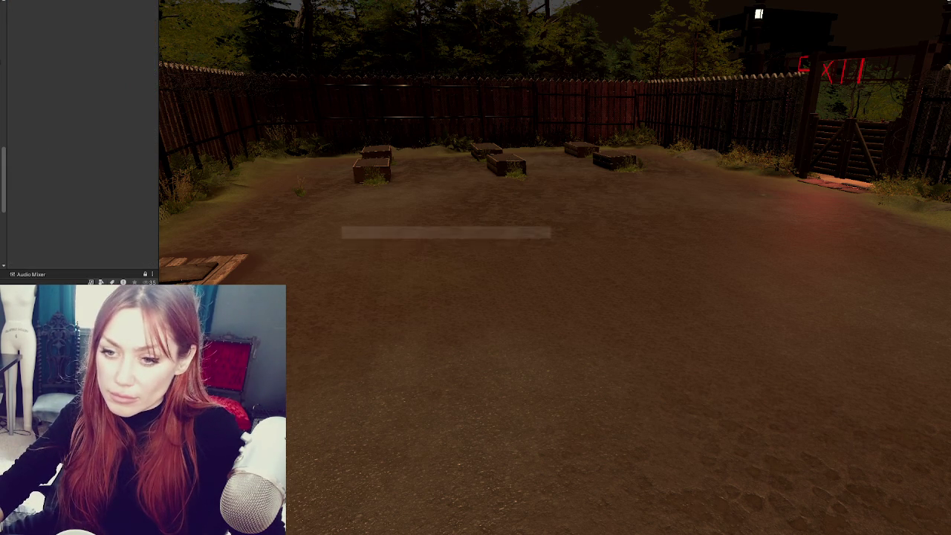
scroll(74, 149, "down", 10)
double_click(83, 96)
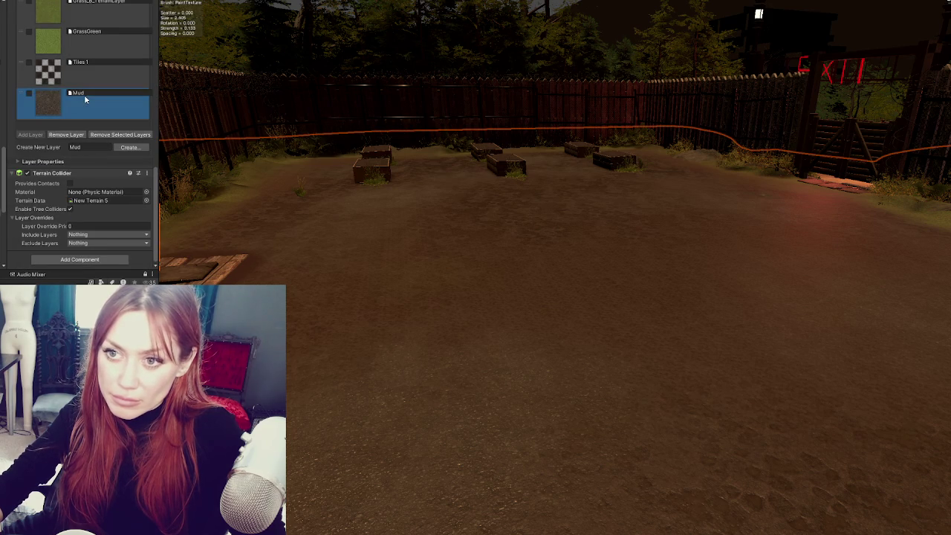
- Drag the darker mud texture onto the Mud layer's Diffuse slot and orbit around the yard
left_click_drag(159, 43, 140, 37)
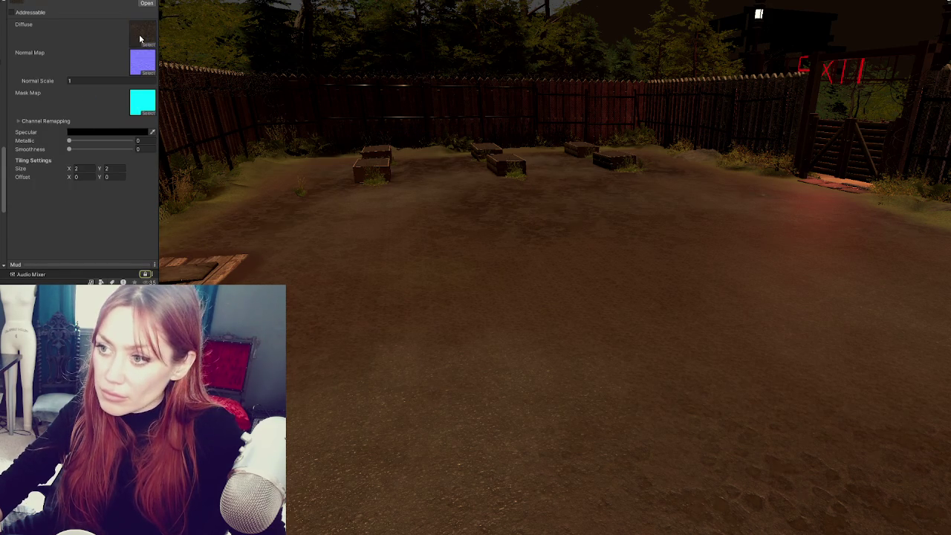
mouse_move(170, 66)
left_mouse_down()
mouse_move(537, 240)
mouse_move(626, 261)
mouse_move(567, 253)
mouse_move(673, 273)
mouse_move(616, 200)
mouse_move(646, 230)
mouse_move(645, 257)
mouse_move(622, 225)
mouse_move(579, 216)
left_mouse_up()
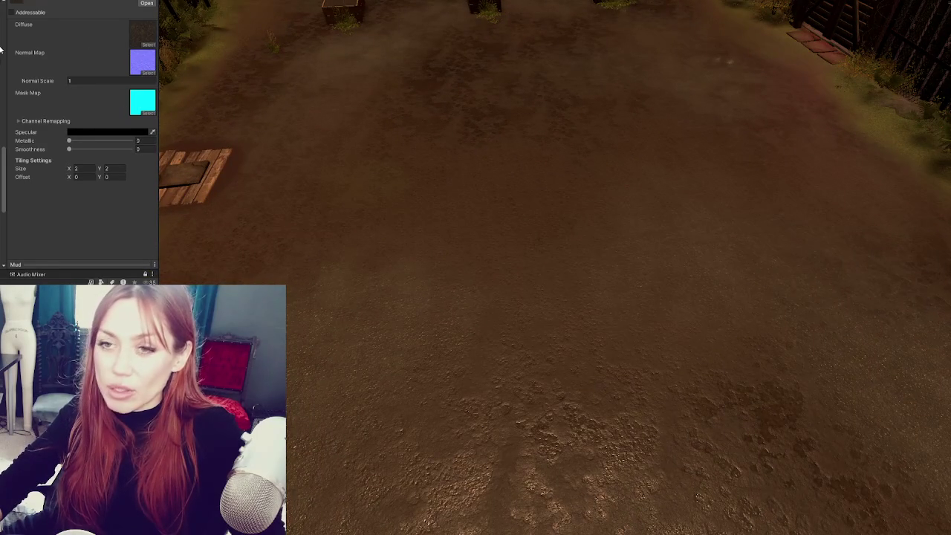
scroll(60, 57, "up", 10)
scroll(42, 157, "down", 5)
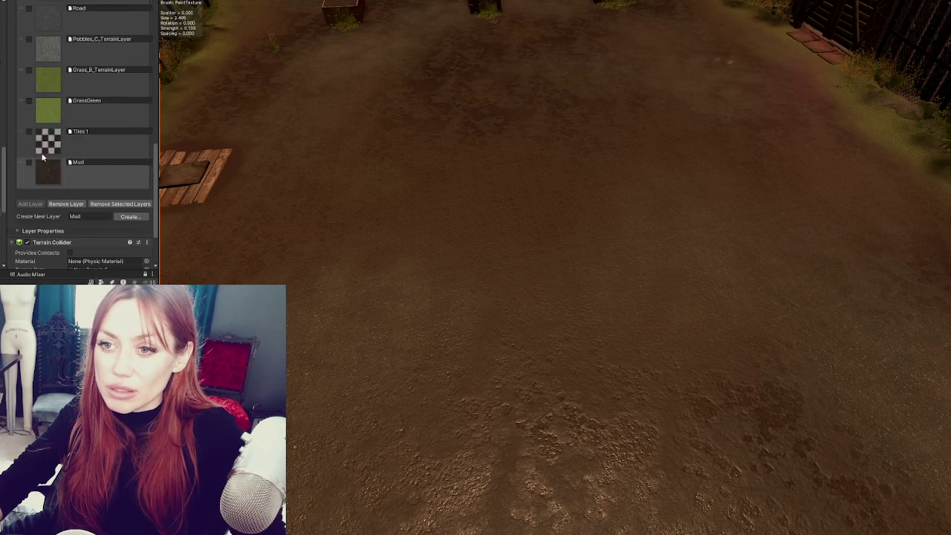
scroll(48, 60, "up", 1)
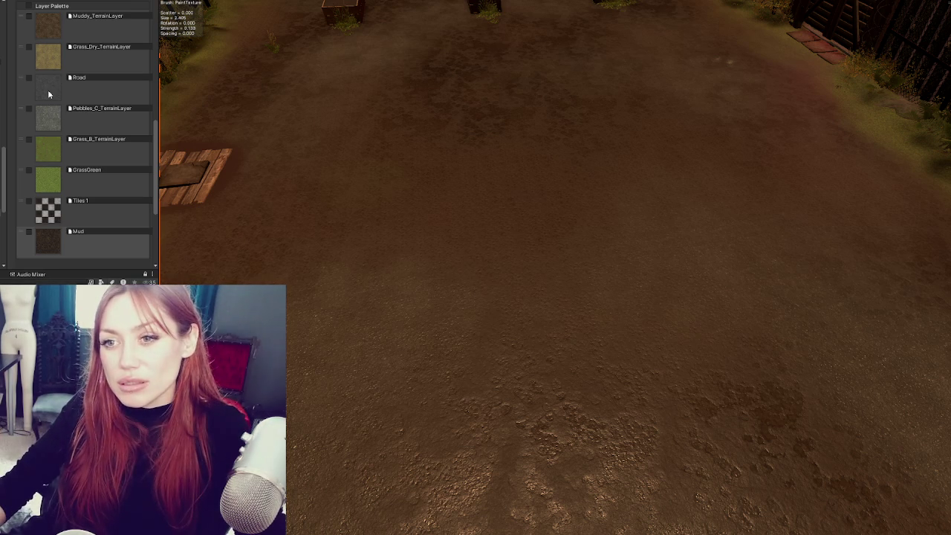
- Open Muddy_TerrainLayer's settings from the Layer Palette
left_click(46, 26)
left_click(73, 18)
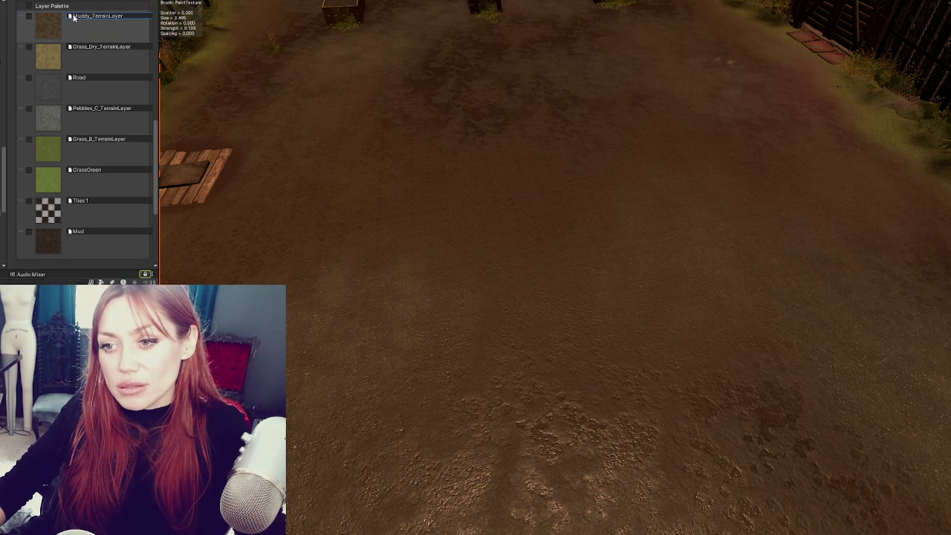
double_click(84, 16)
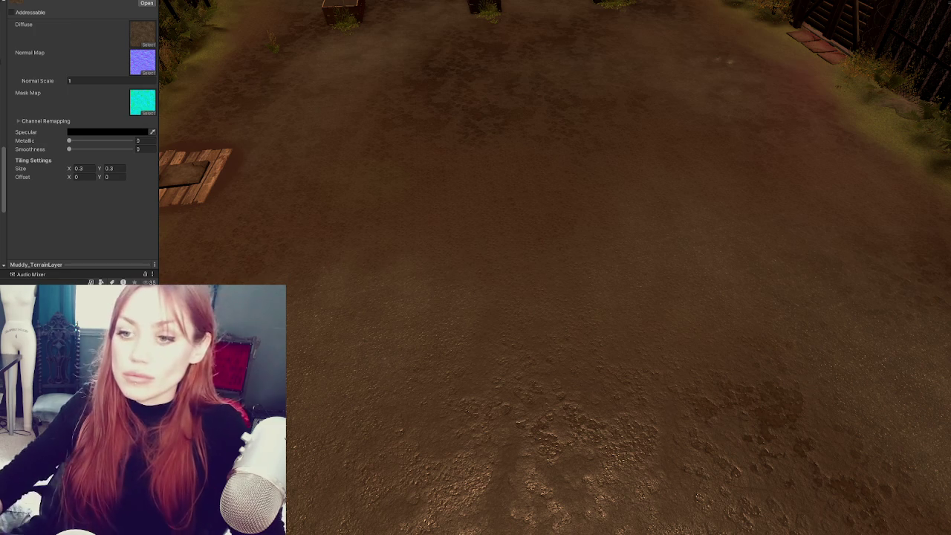
- Give Muddy_TerrainLayer a darker diffuse texture and view its import settings, max size 2048
left_click(145, 35)
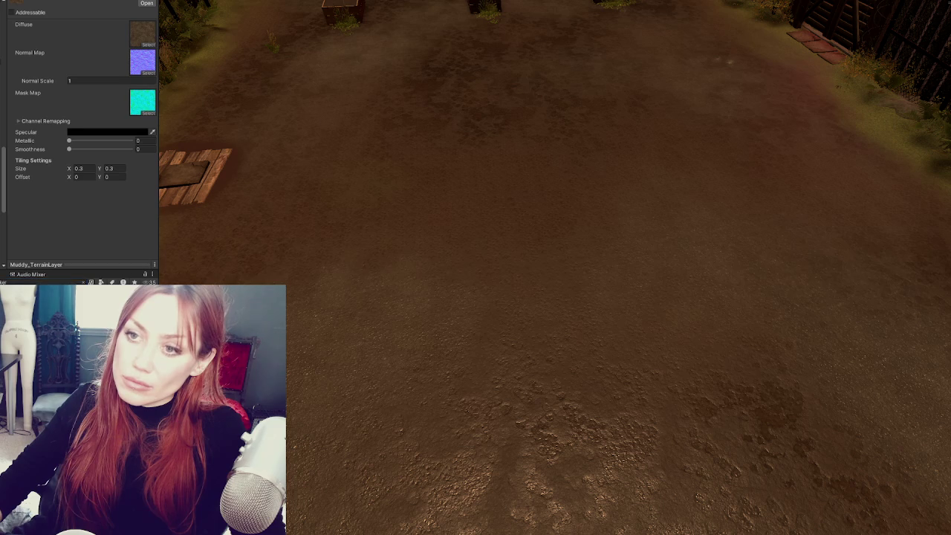
left_click_drag(150, 40, 146, 39)
mouse_move(225, 88)
left_mouse_down()
mouse_move(531, 210)
mouse_move(450, 157)
mouse_move(323, 159)
mouse_move(168, 191)
mouse_move(408, 186)
left_mouse_up()
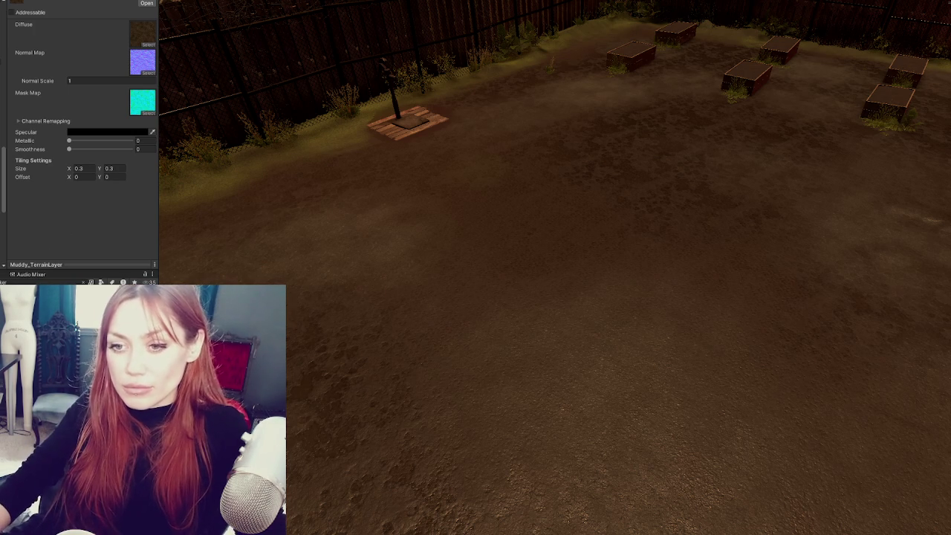
left_click(143, 33)
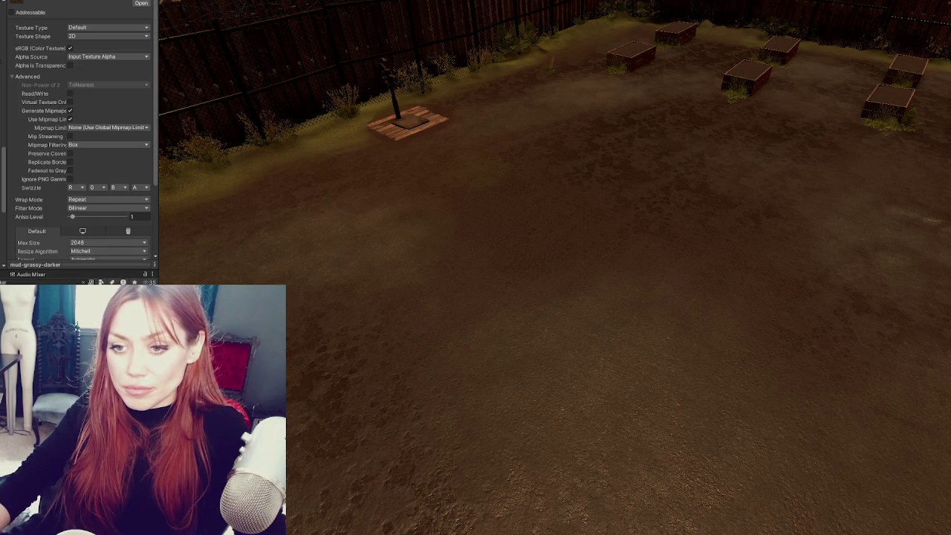
- Reselect the terrain, enable Paint Texture, and open Muddy_TerrainLayer's settings from the Layer Palette
left_click(385, 280)
left_click(420, 291)
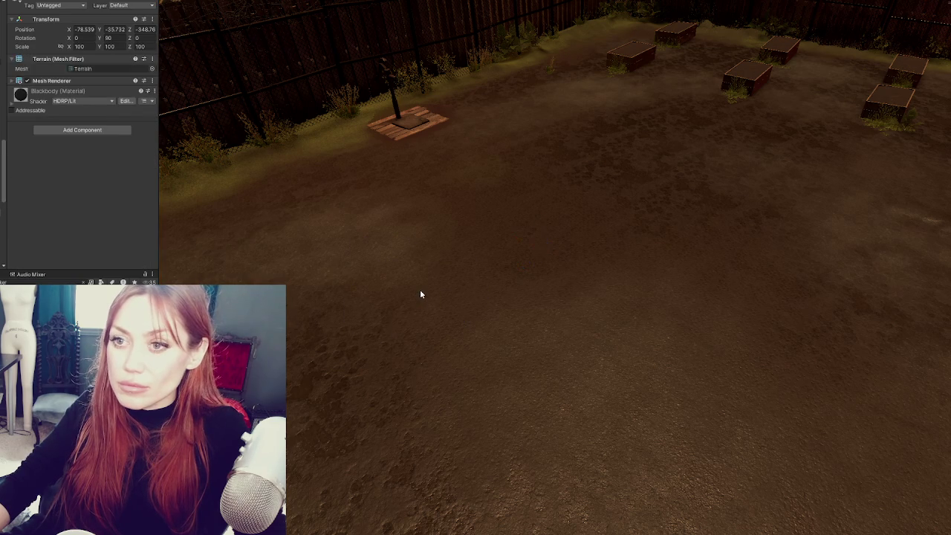
left_click(420, 294)
left_click(71, 71)
scroll(122, 84, "down", 1)
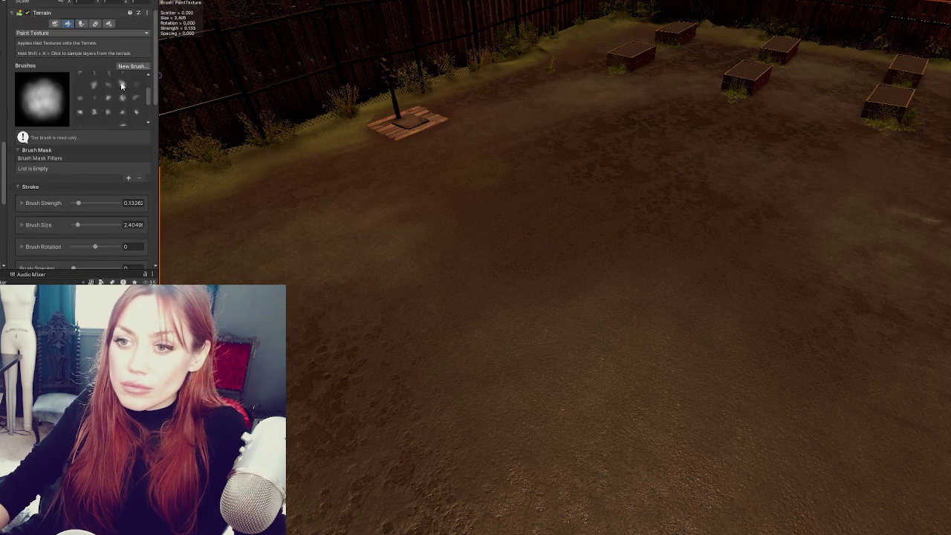
scroll(91, 154, "down", 5)
double_click(83, 155)
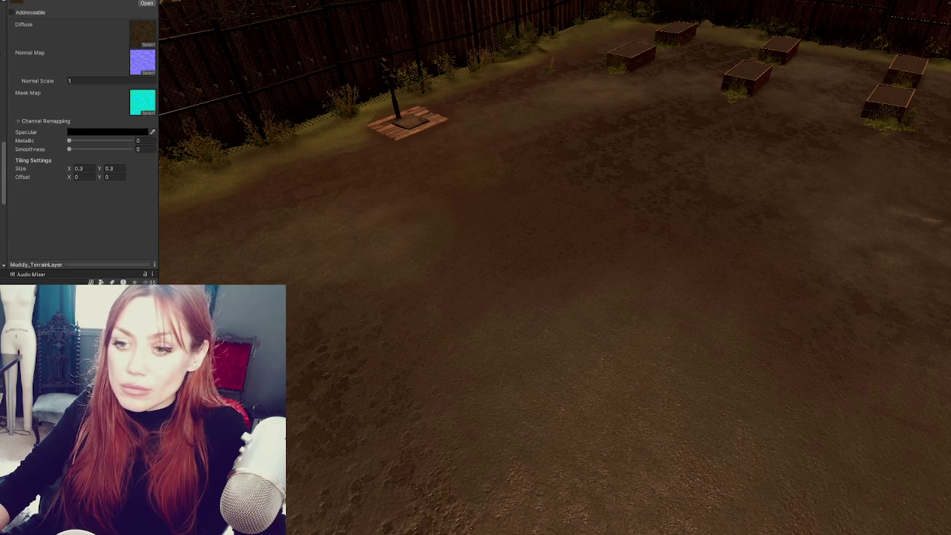
- Return to the terrain's Paint Texture tool and drag a new diffuse texture onto Muddy_TerrainLayer
left_click(297, 311)
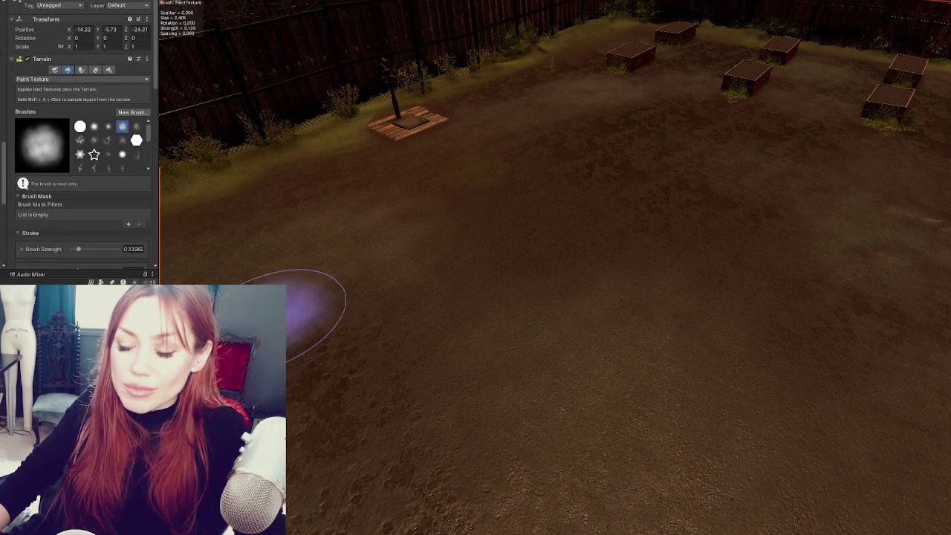
key("w")
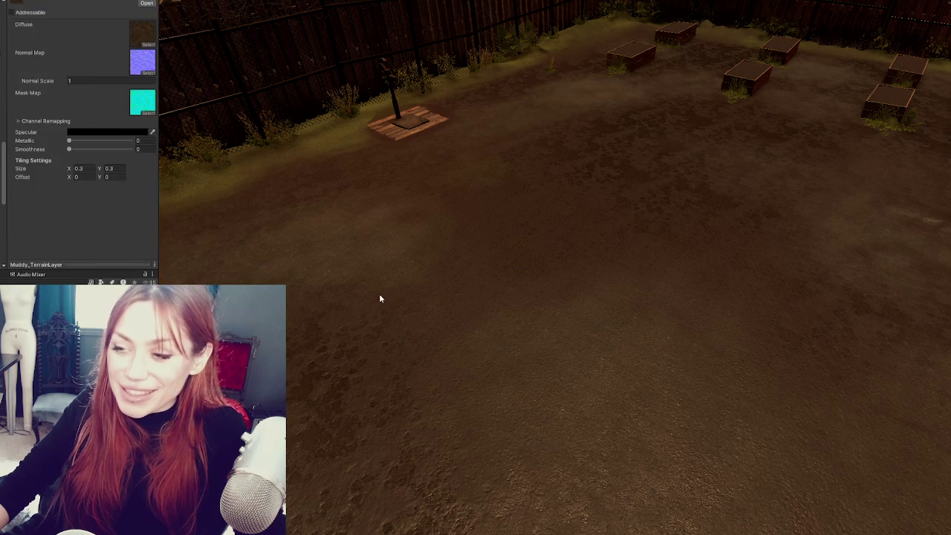
left_click(436, 334)
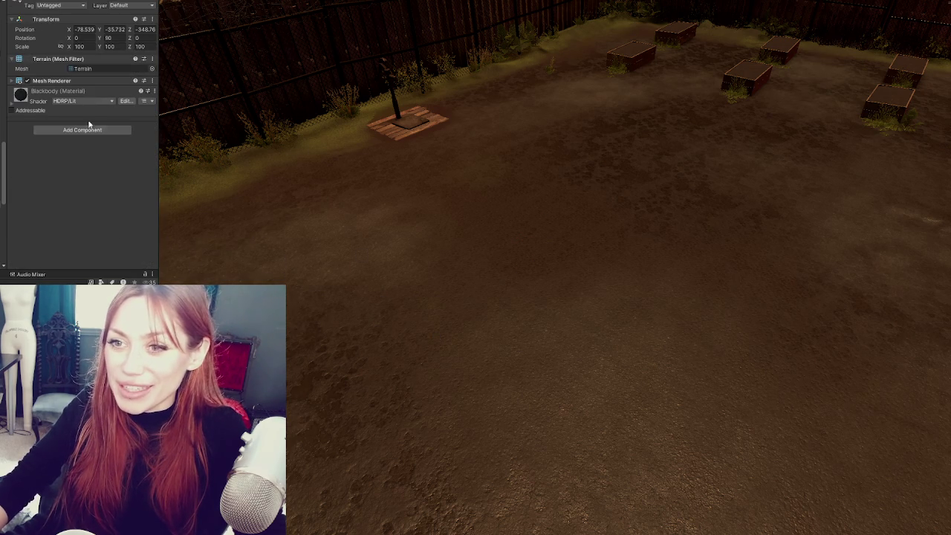
left_click(176, 105)
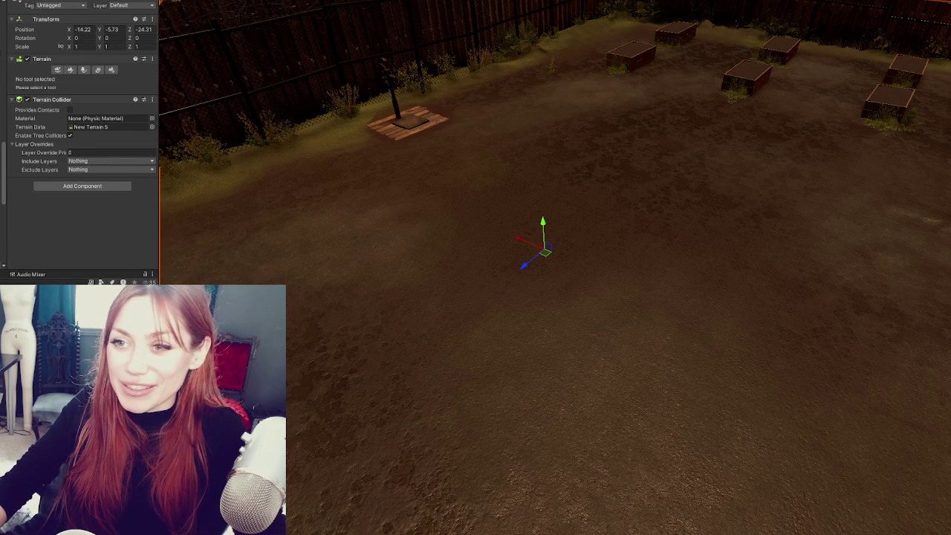
left_click(70, 70)
scroll(80, 234, "down", 10)
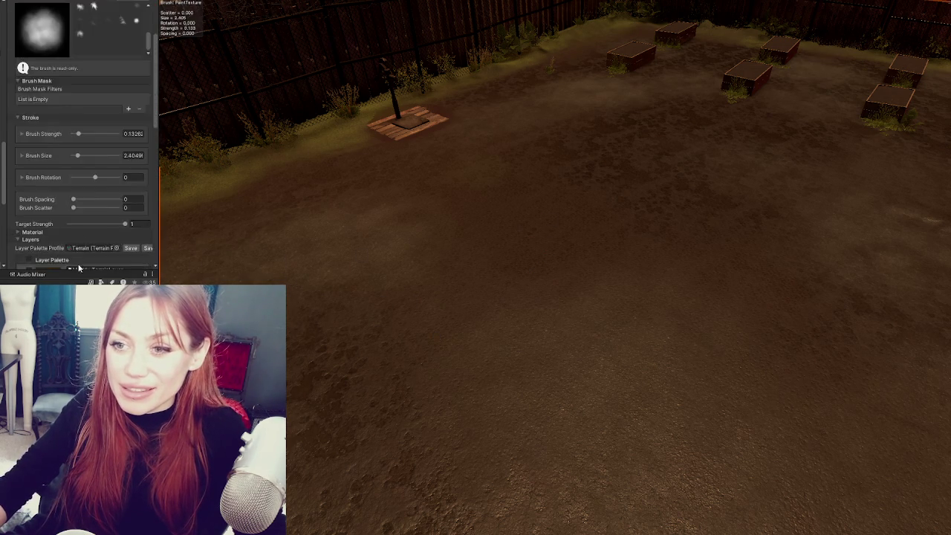
scroll(60, 130, "up", 5)
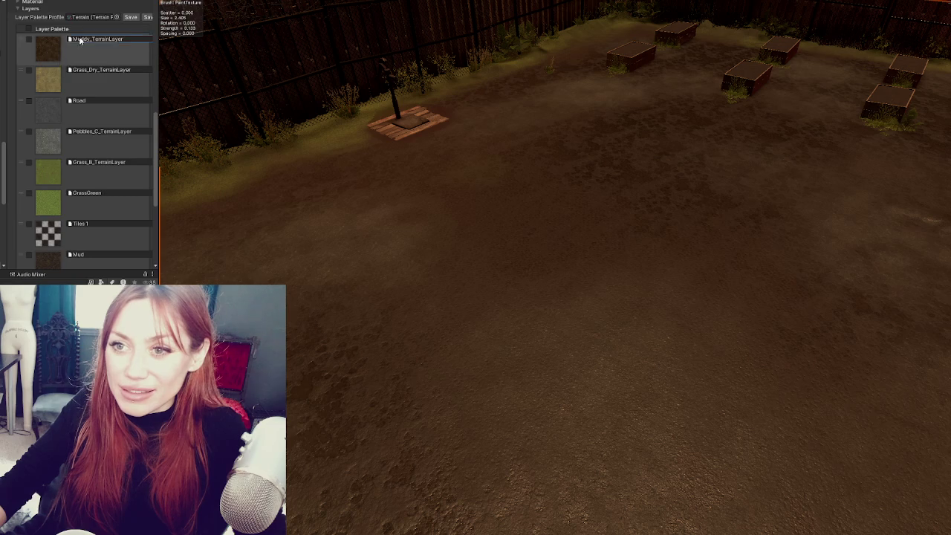
scroll(74, 248, "down", 10)
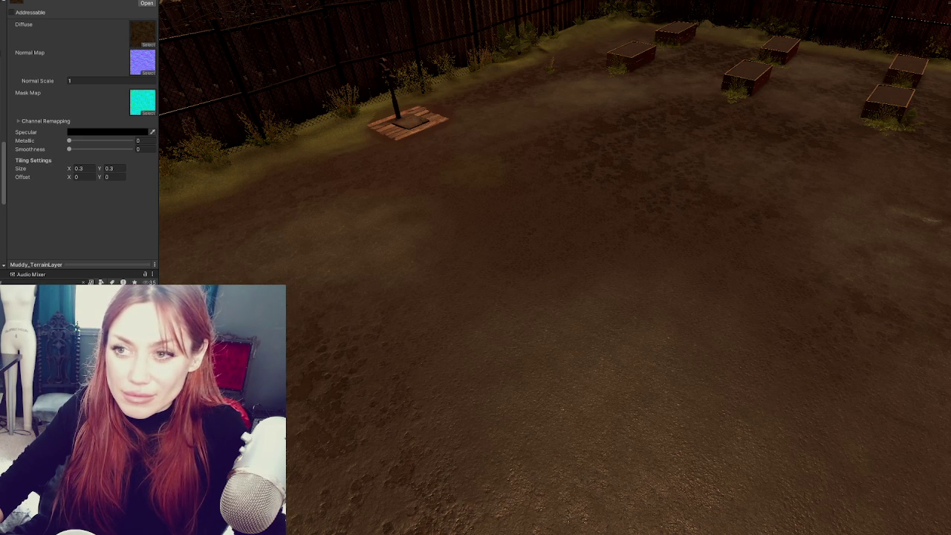
left_click_drag(0, 41, 145, 41)
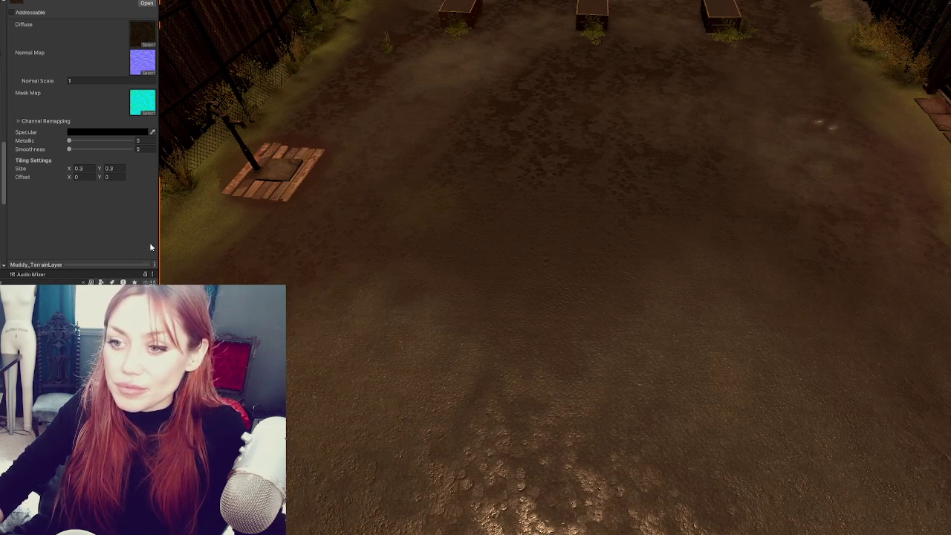
- Return to the terrain's Paint Texture tool and its layer palette
left_click(503, 194)
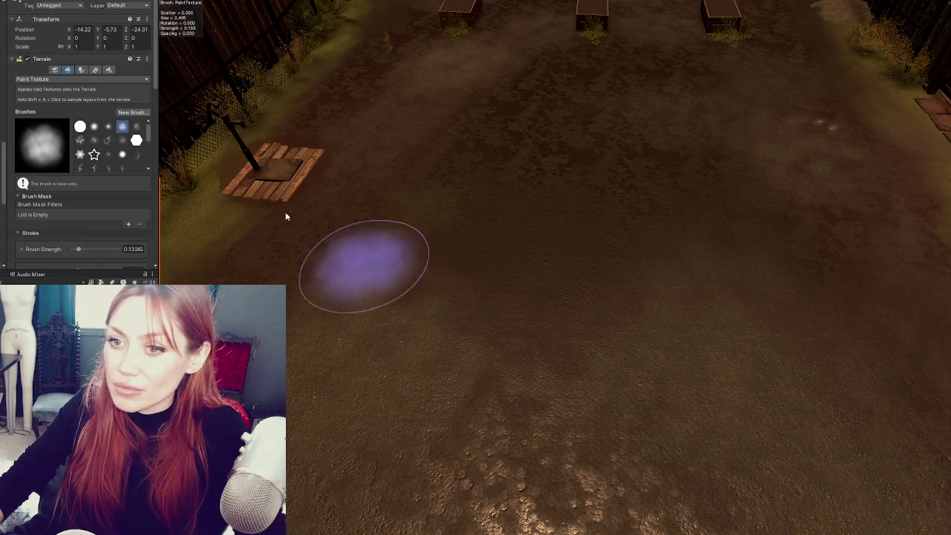
scroll(39, 144, "down", 3)
scroll(40, 143, "down", 5)
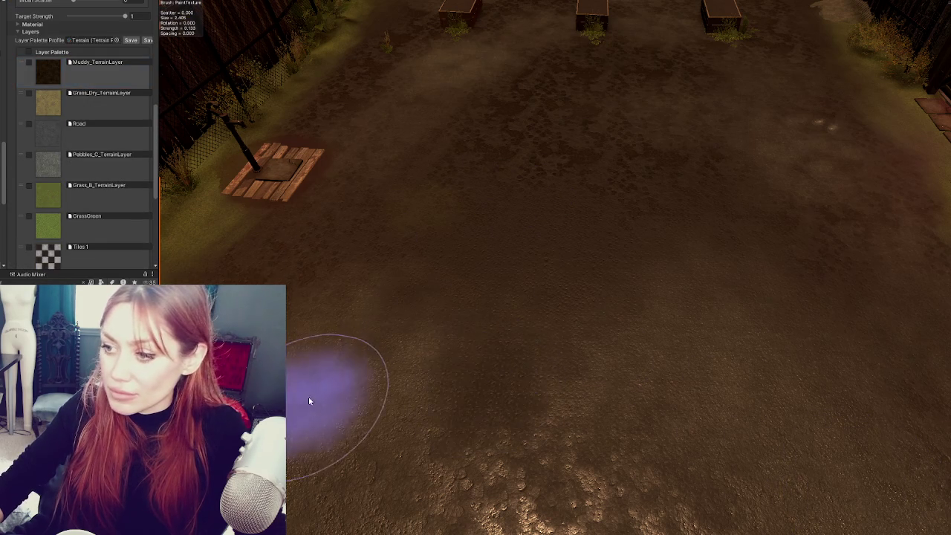
scroll(616, 334, "down", 3)
scroll(588, 248, "up", 6)
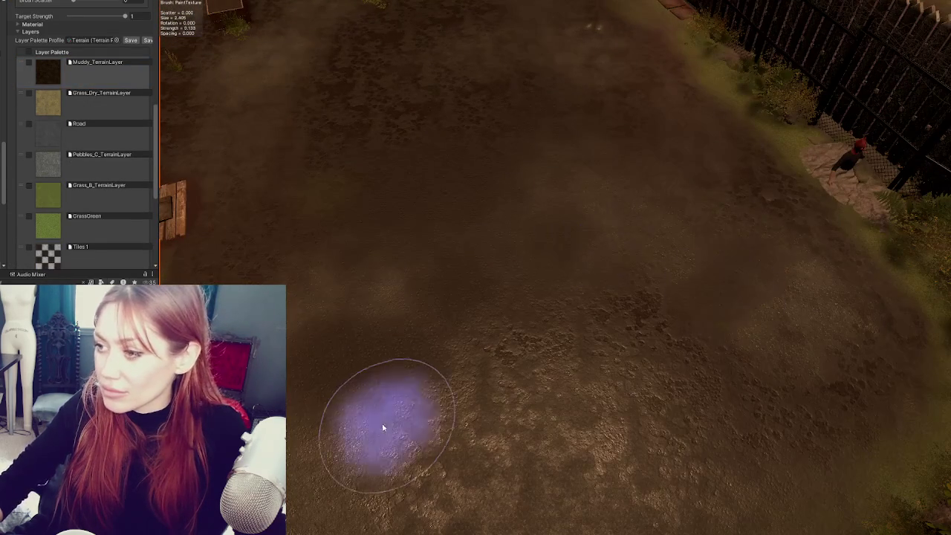
scroll(330, 319, "down", 4)
scroll(773, 105, "up", 5)
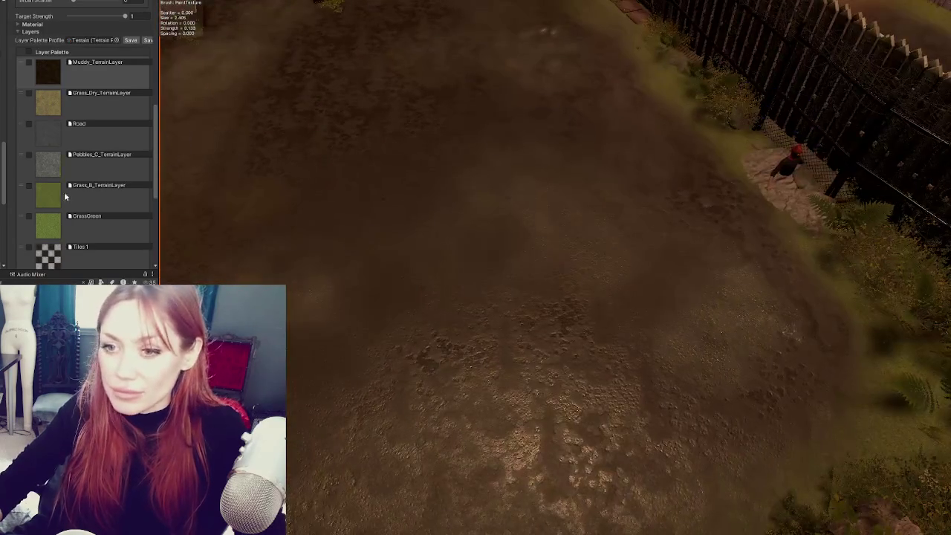
scroll(45, 149, "down", 5)
- Paint mud speckles with the Mud layer onto the yard ground left of centre
left_click(45, 151)
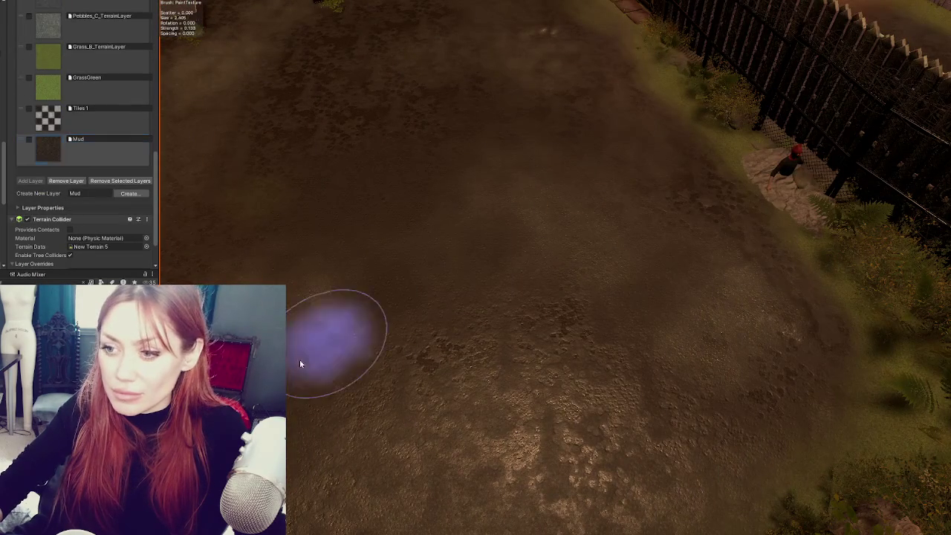
scroll(528, 283, "up", 1)
mouse_move(529, 283)
left_mouse_down()
mouse_move(340, 297)
mouse_move(648, 250)
mouse_move(358, 397)
left_mouse_up()
scroll(573, 424, "down", 5)
scroll(76, 87, "up", 6)
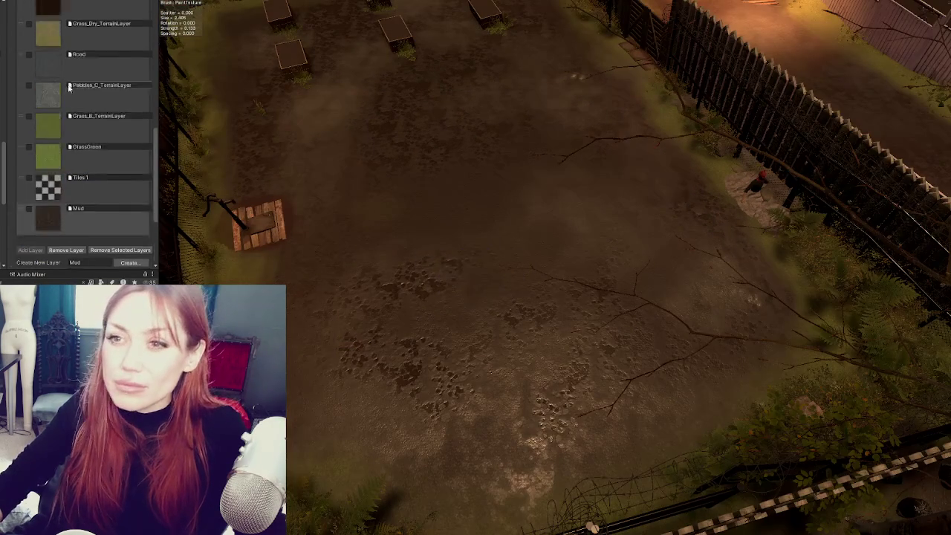
scroll(76, 86, "up", 5)
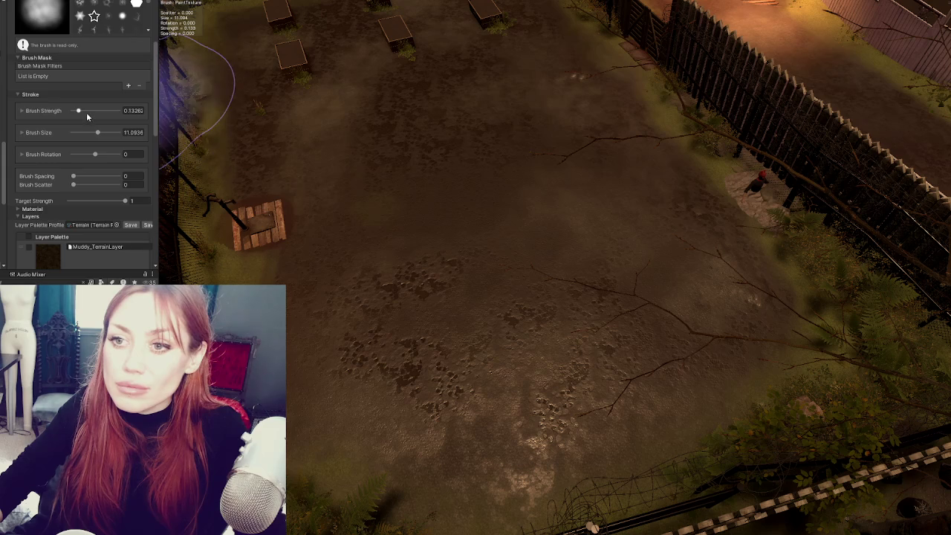
- Pick a different brush shape, select Muddy_TerrainLayer, and reduce brush size to about 5.16
left_click_drag(84, 112, 80, 113)
scroll(104, 91, "up", 3)
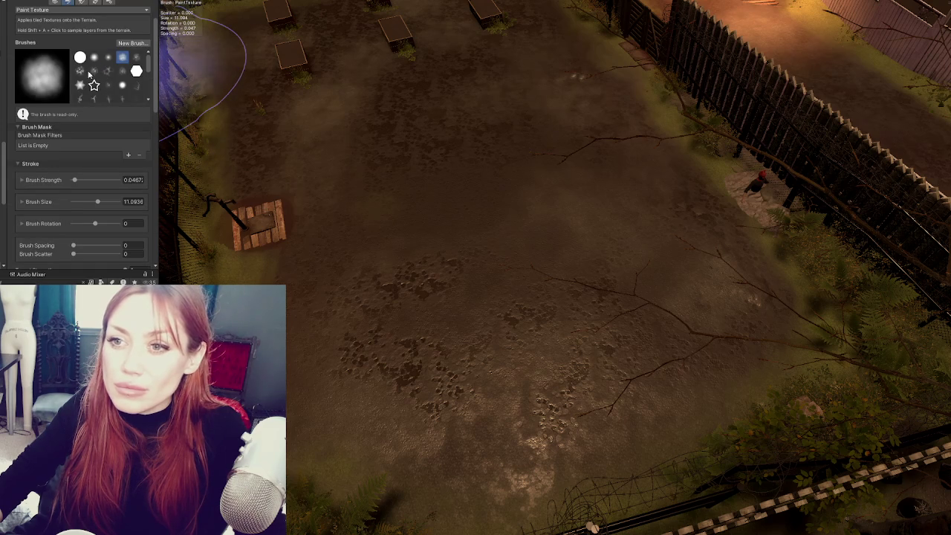
left_click(93, 70)
mouse_move(581, 155)
left_mouse_down()
mouse_move(378, 388)
mouse_move(525, 38)
mouse_move(569, 195)
mouse_move(449, 93)
left_mouse_up()
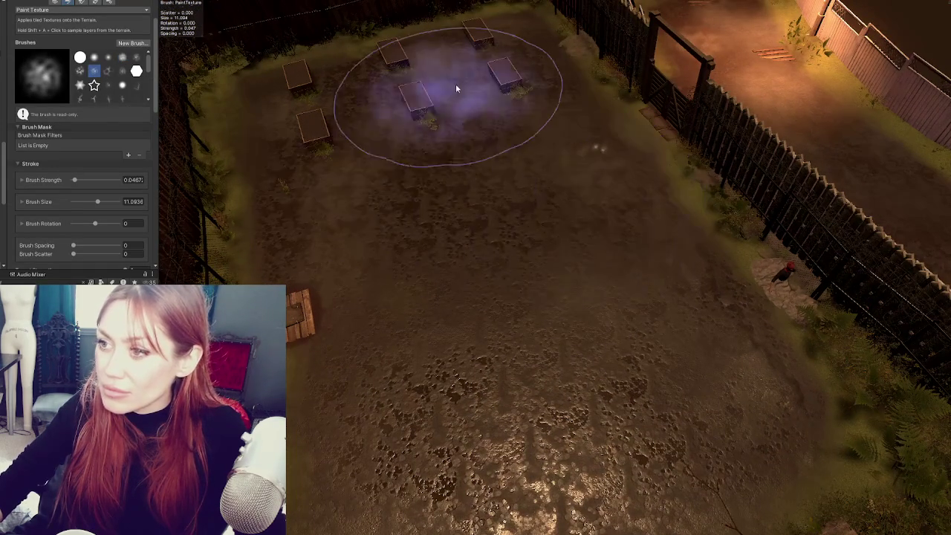
left_click_drag(552, 387, 425, 356)
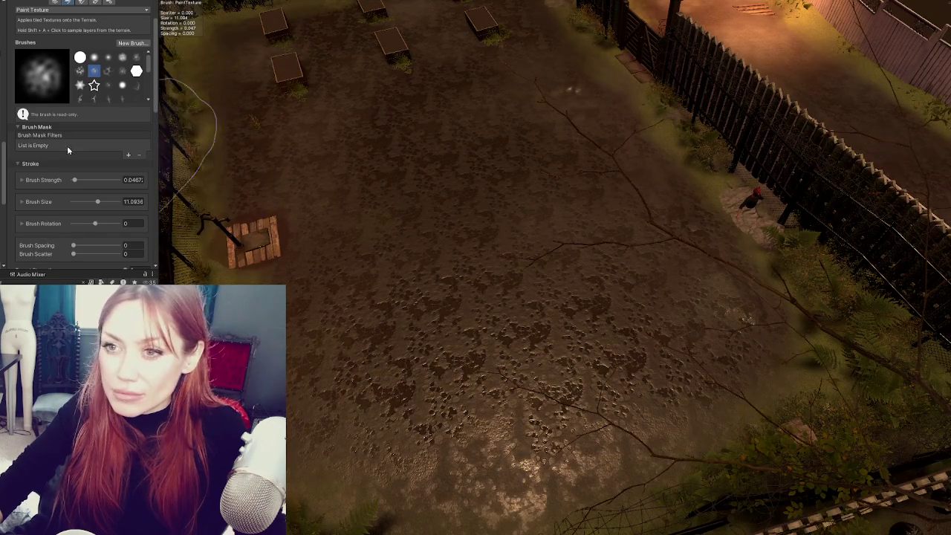
scroll(60, 162, "down", 5)
left_click(55, 181)
scroll(56, 178, "up", 5)
left_click(83, 201)
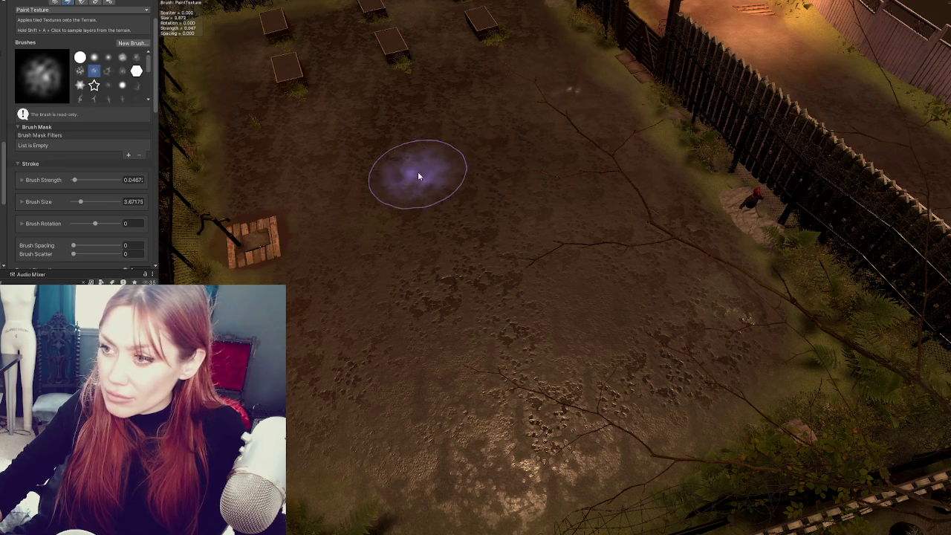
- Switch to the Mud layer and shrink the brush to about 1.82
mouse_move(700, 255)
left_mouse_down()
mouse_move(488, 166)
mouse_move(377, 193)
left_mouse_up()
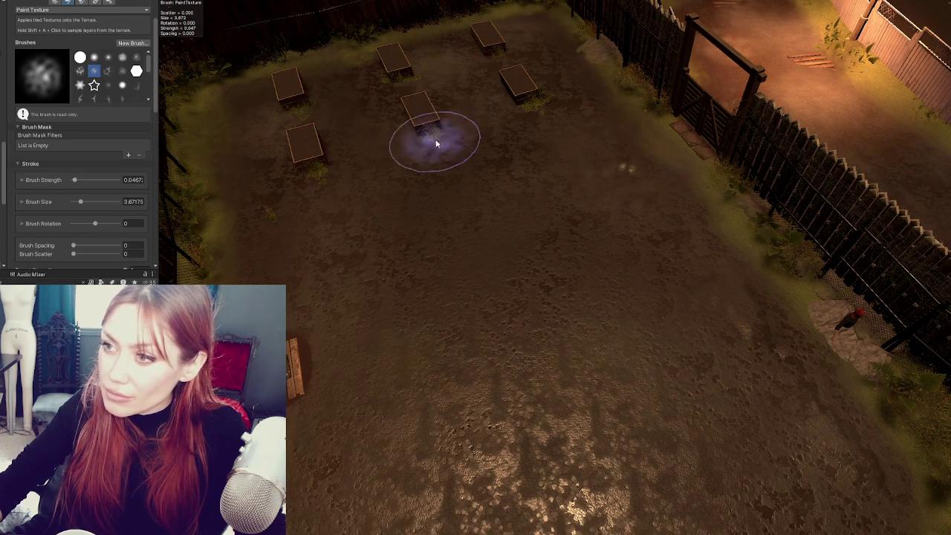
scroll(332, 283, "down", 5)
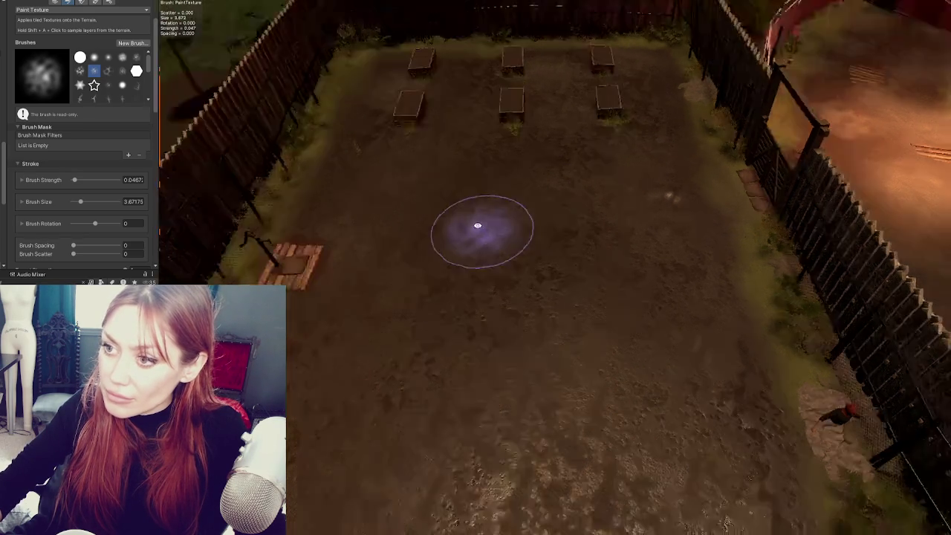
left_click_drag(489, 230, 669, 238)
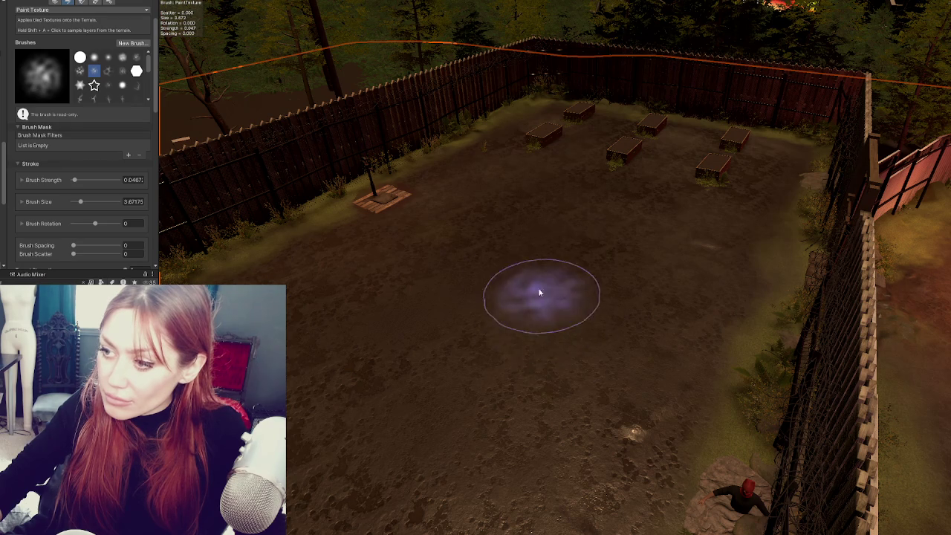
left_click_drag(484, 281, 424, 445)
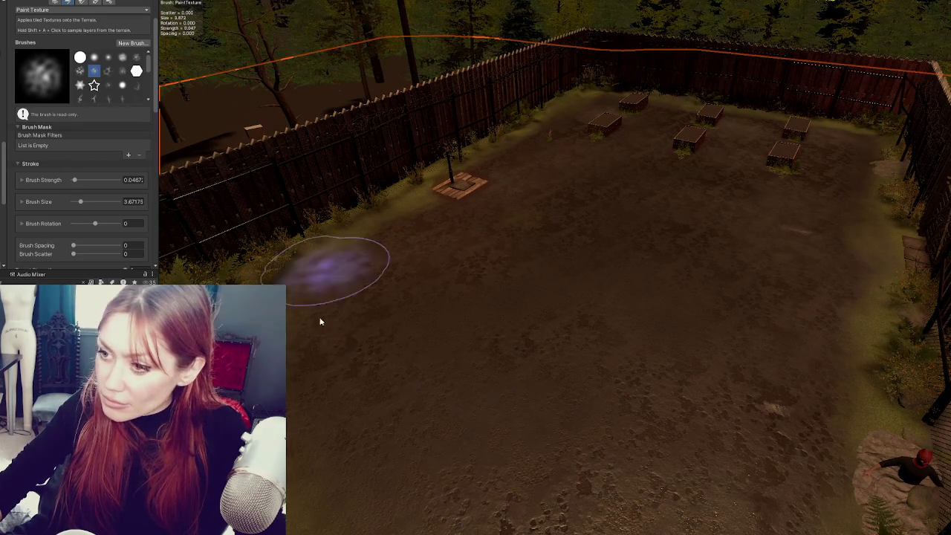
scroll(642, 243, "up", 3)
mouse_move(642, 243)
left_mouse_down()
mouse_move(520, 379)
mouse_move(286, 272)
left_mouse_up()
left_click_drag(340, 322, 422, 203)
scroll(423, 203, "down", 3)
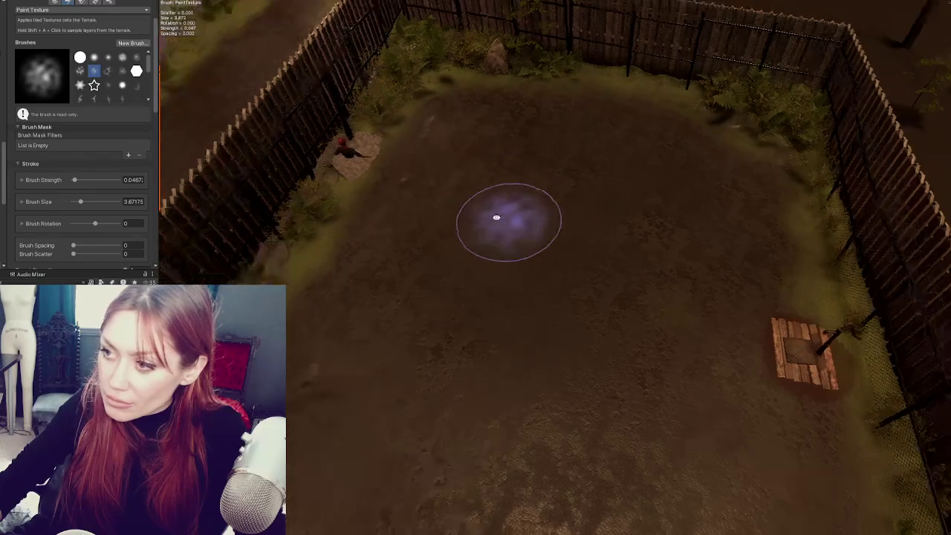
left_click_drag(513, 215, 365, 257)
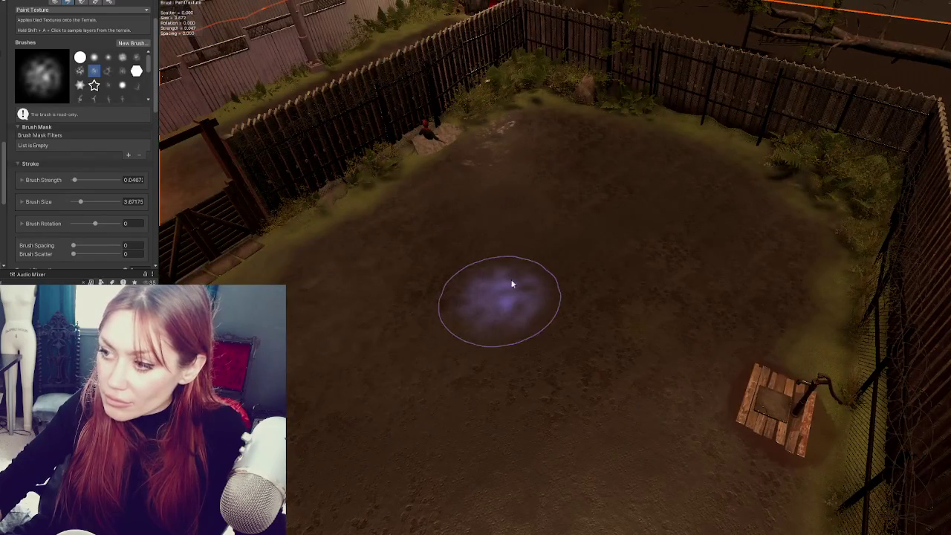
left_click_drag(512, 283, 478, 166)
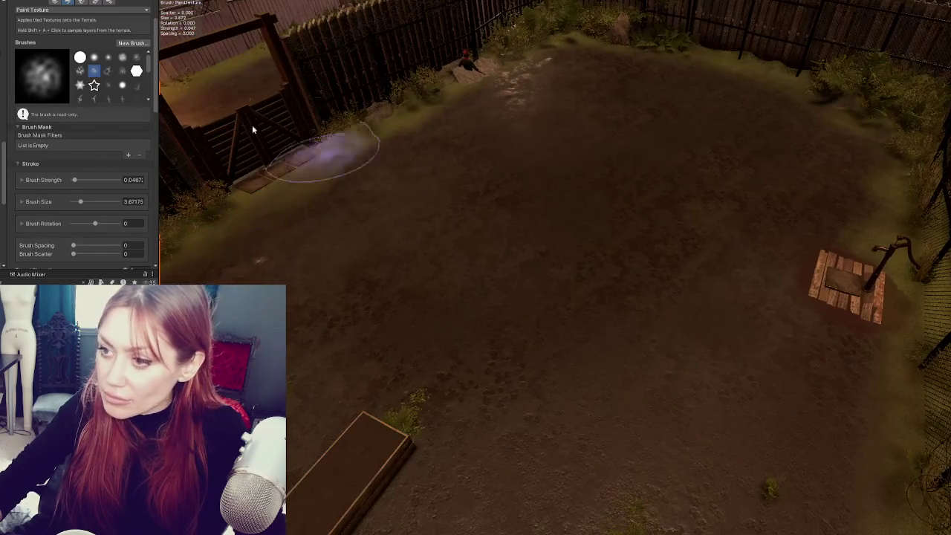
scroll(51, 190, "down", 10)
left_click(49, 243)
scroll(81, 185, "up", 10)
left_click_drag(78, 159, 73, 160)
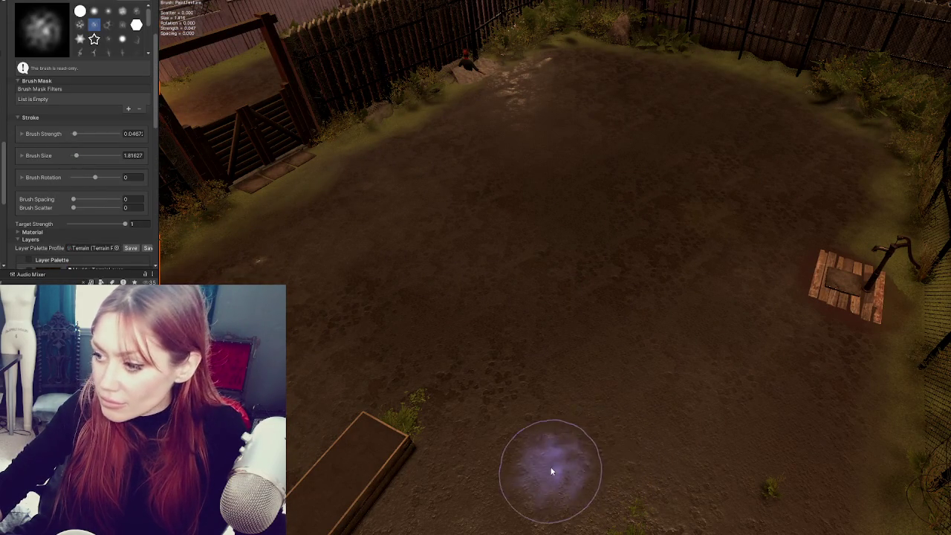
- Raise brush strength to about 0.37 and paint dark muddy footprints across the yard
mouse_move(913, 446)
left_mouse_down()
mouse_move(713, 312)
mouse_move(671, 477)
mouse_move(534, 334)
left_mouse_up()
mouse_move(612, 318)
left_mouse_down()
mouse_move(425, 303)
mouse_move(335, 335)
left_mouse_up()
left_click_drag(457, 468, 377, 384)
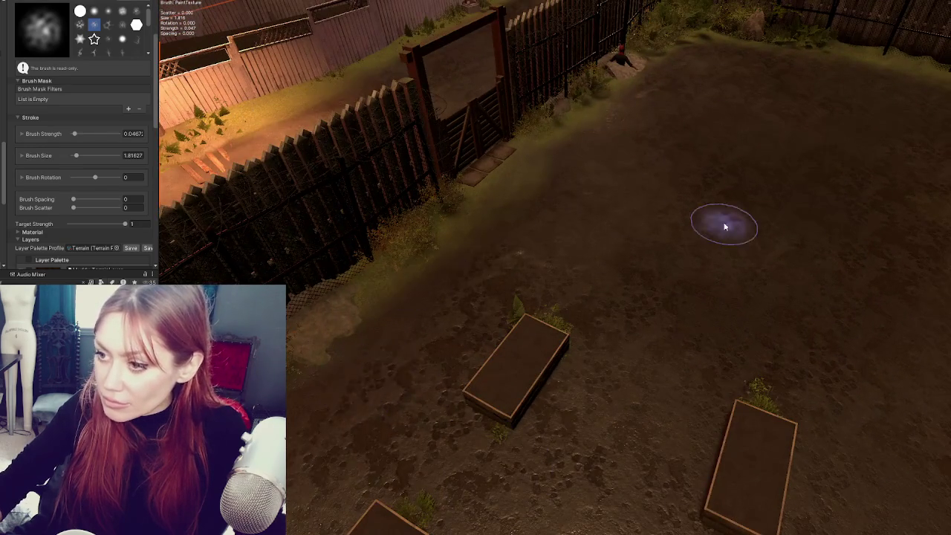
left_click_drag(723, 222, 322, 267)
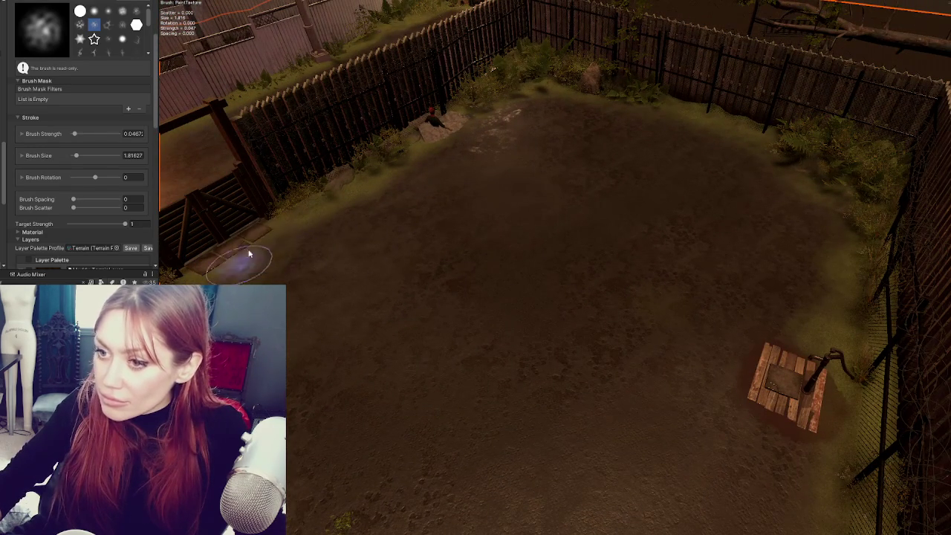
mouse_move(288, 262)
left_mouse_down()
mouse_move(505, 310)
mouse_move(416, 379)
left_mouse_up()
mouse_move(308, 468)
left_mouse_down()
mouse_move(478, 329)
mouse_move(389, 422)
left_mouse_up()
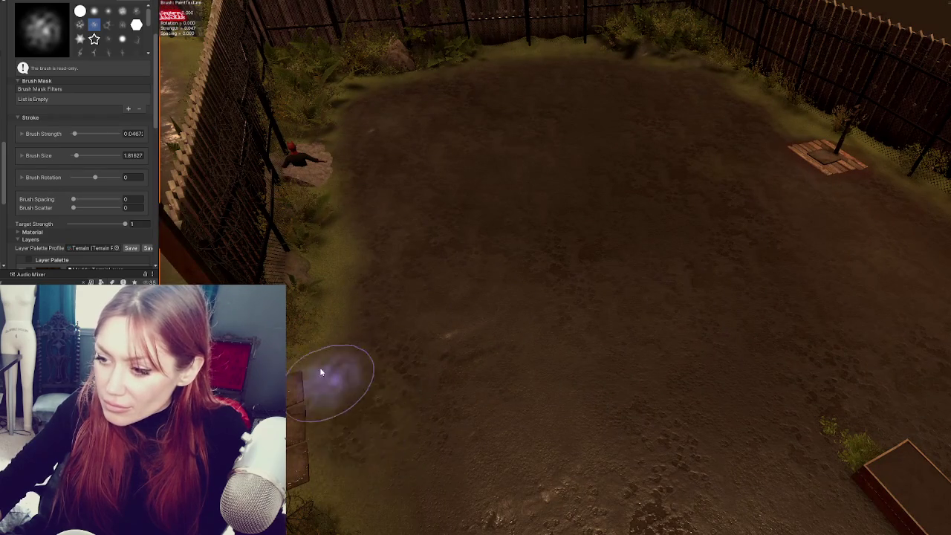
left_click(89, 135)
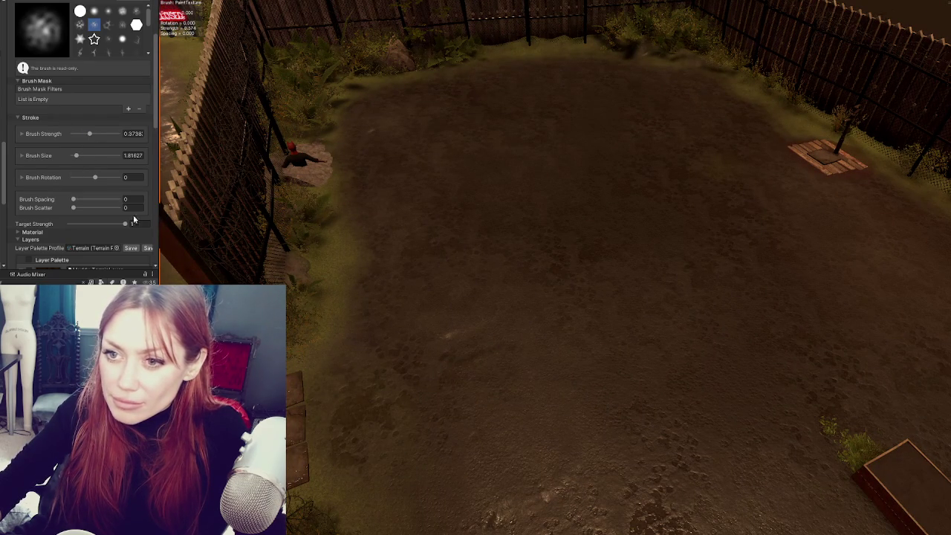
mouse_move(379, 387)
left_mouse_down()
mouse_move(344, 433)
mouse_move(427, 408)
mouse_move(509, 438)
mouse_move(680, 348)
mouse_move(635, 341)
left_mouse_up()
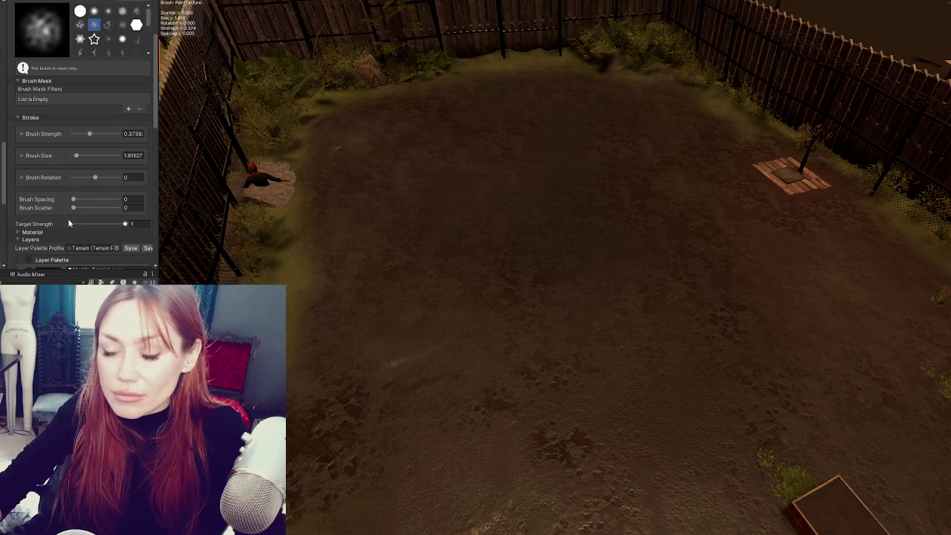
- Lower brush strength to about 0.21, moving from Muddy_TerrainLayer to the Mud layer
scroll(74, 224, "up", 5)
scroll(79, 177, "down", 10)
left_click(97, 118)
scroll(72, 143, "up", 3)
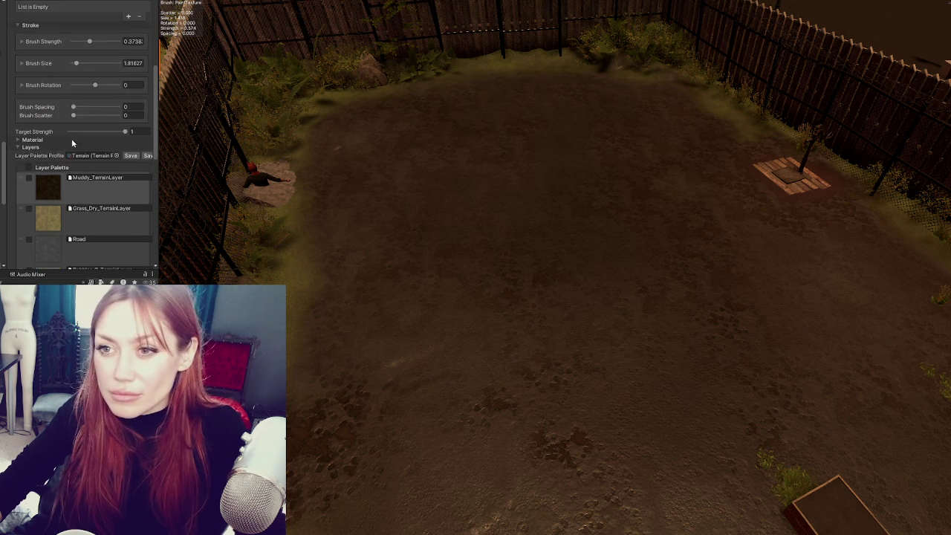
left_click(82, 42)
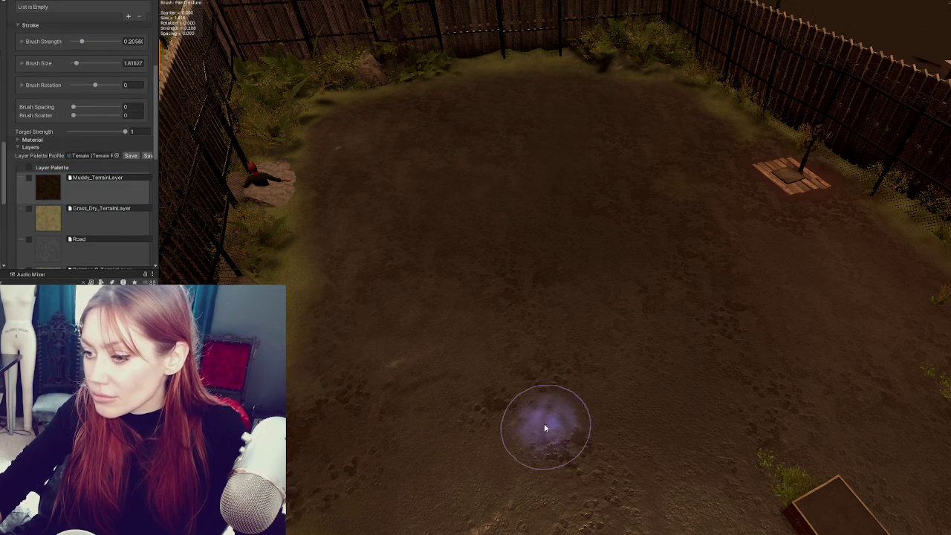
scroll(50, 171, "down", 6)
scroll(50, 171, "down", 3)
left_click(48, 195)
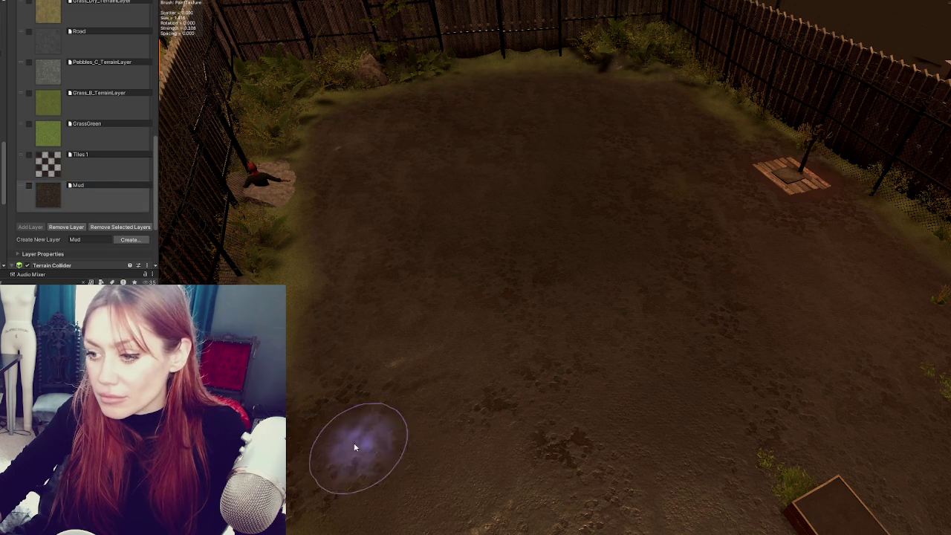
- Paint mud across the yard floor around the raised beds
mouse_move(446, 503)
left_mouse_down()
mouse_move(620, 371)
mouse_move(431, 409)
left_mouse_up()
left_click_drag(604, 430, 647, 371)
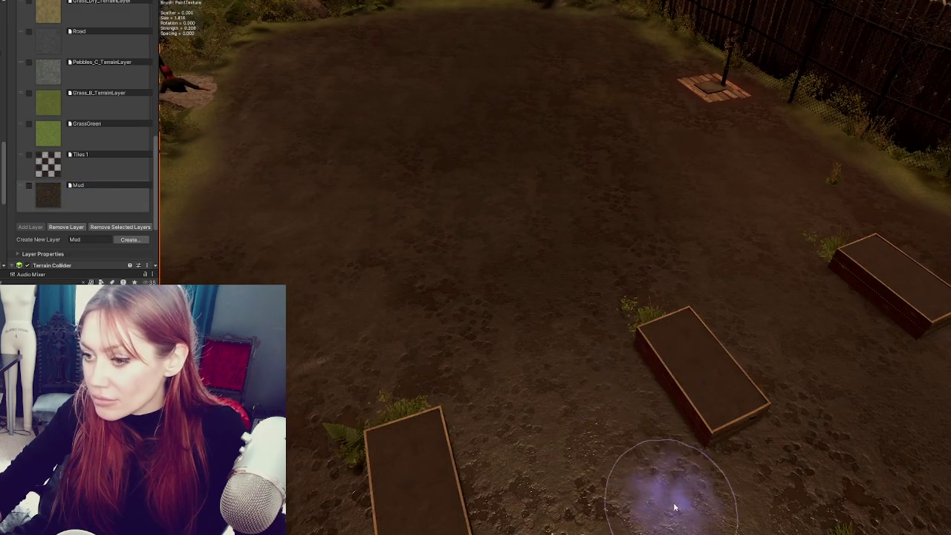
left_click_drag(713, 375, 647, 380)
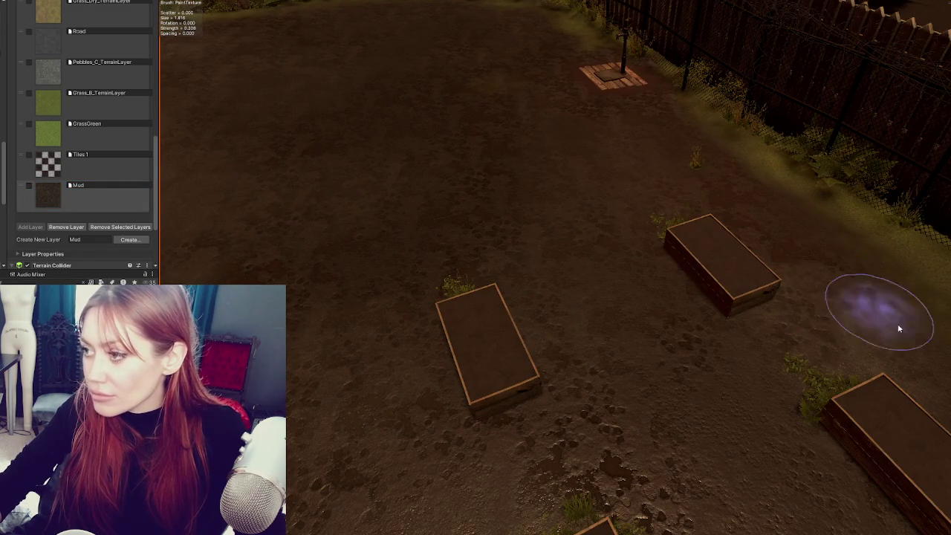
left_click_drag(914, 297, 874, 362)
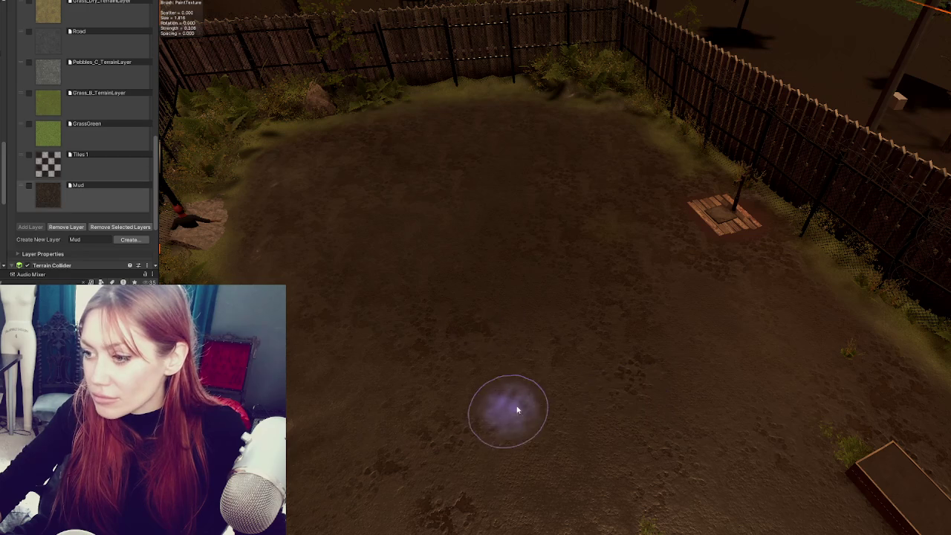
left_click_drag(388, 350, 442, 441)
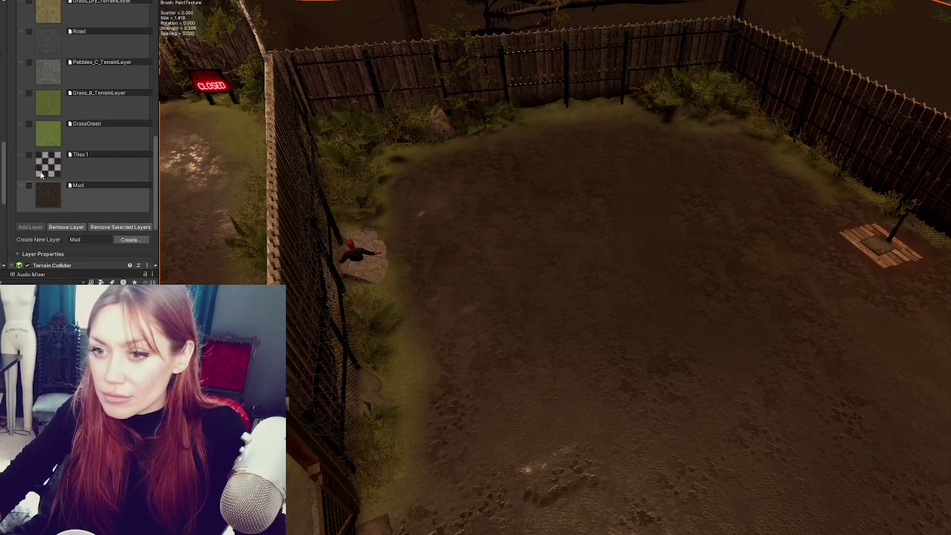
scroll(54, 58, "up", 1)
scroll(55, 58, "up", 2)
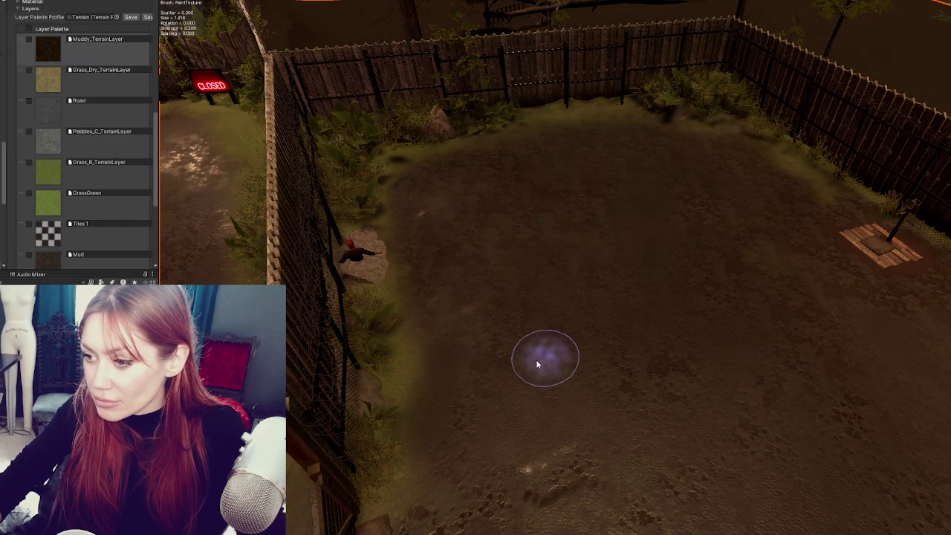
scroll(465, 382, "up", 1)
scroll(466, 381, "down", 1)
scroll(90, 163, "down", 7)
scroll(70, 78, "up", 7)
scroll(71, 78, "up", 8)
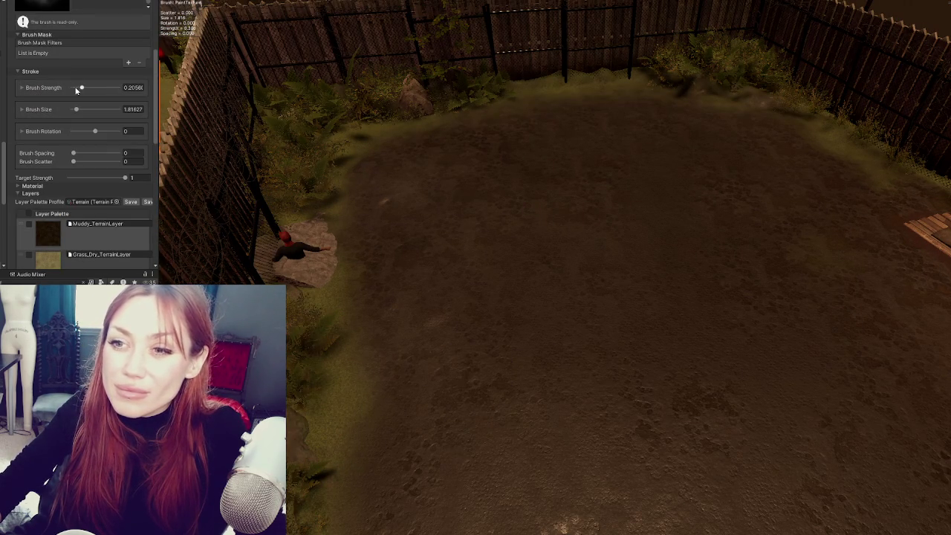
key("Down")
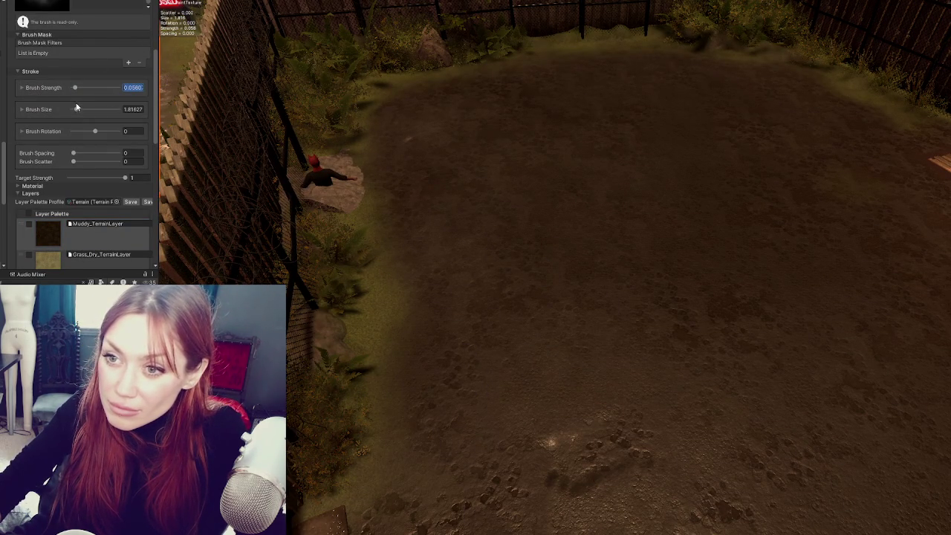
type("1")
- Set brush size to 1 and raise brush strength from about 0.11 to 0.37
key("Return")
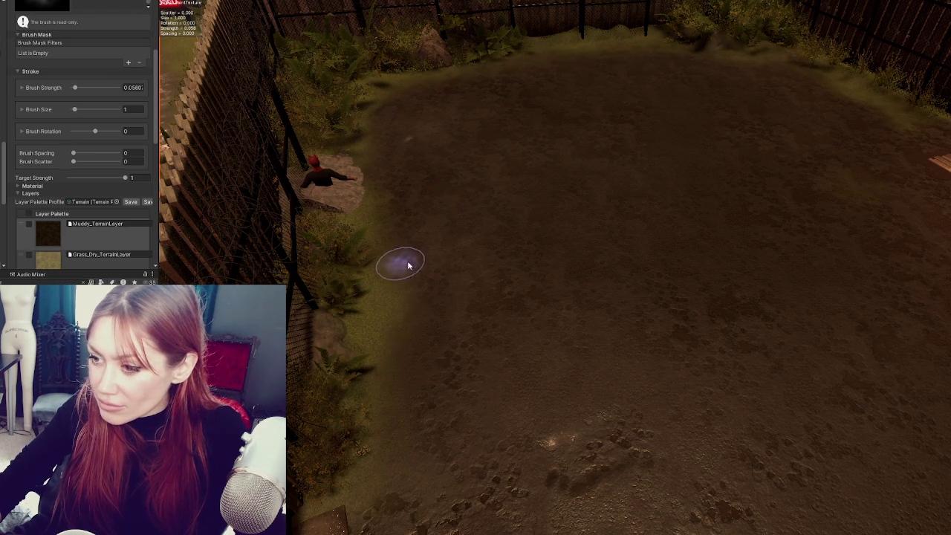
key("Up")
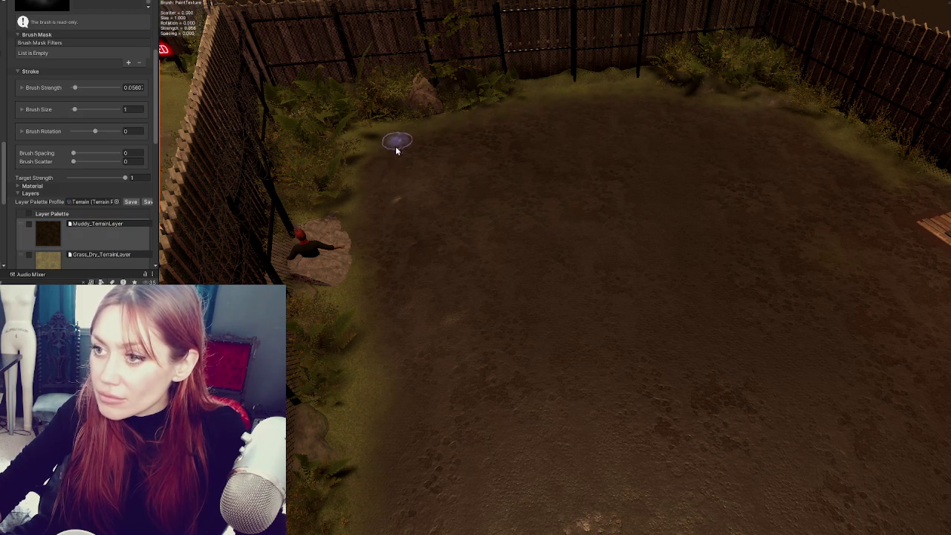
left_click(77, 87)
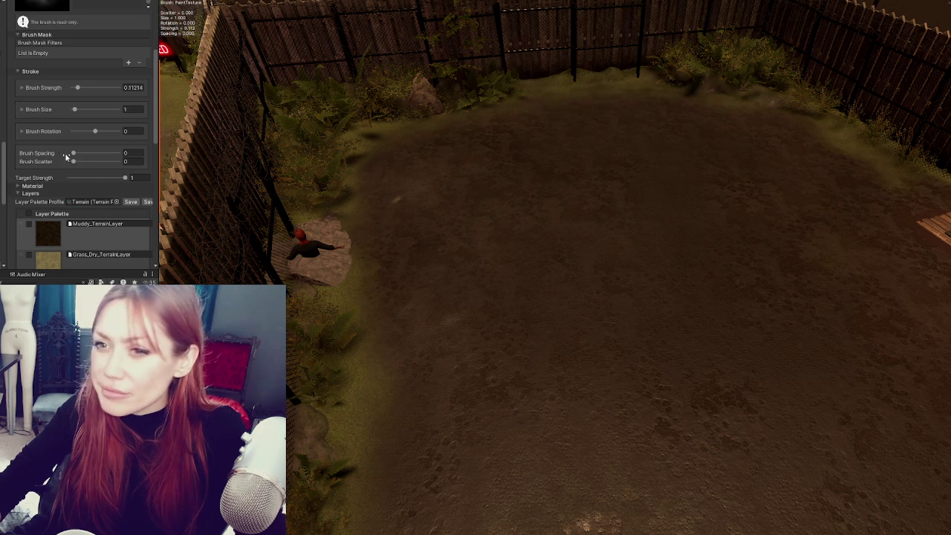
left_click(89, 87)
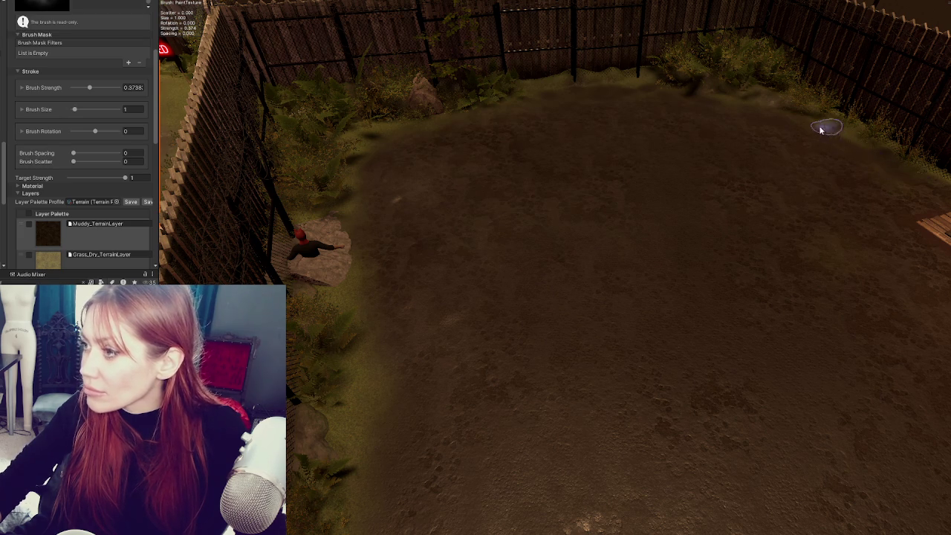
- Orbit the view toward the pump platform and the raised beds by the fence
mouse_move(828, 274)
left_mouse_down()
mouse_move(584, 180)
mouse_move(475, 223)
left_mouse_up()
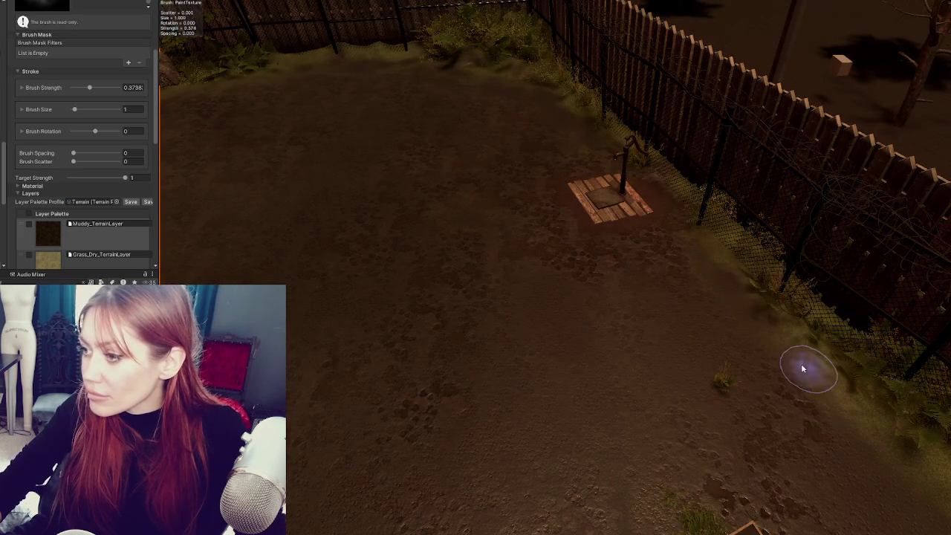
mouse_move(707, 245)
left_mouse_down()
mouse_move(847, 361)
mouse_move(640, 216)
left_mouse_up()
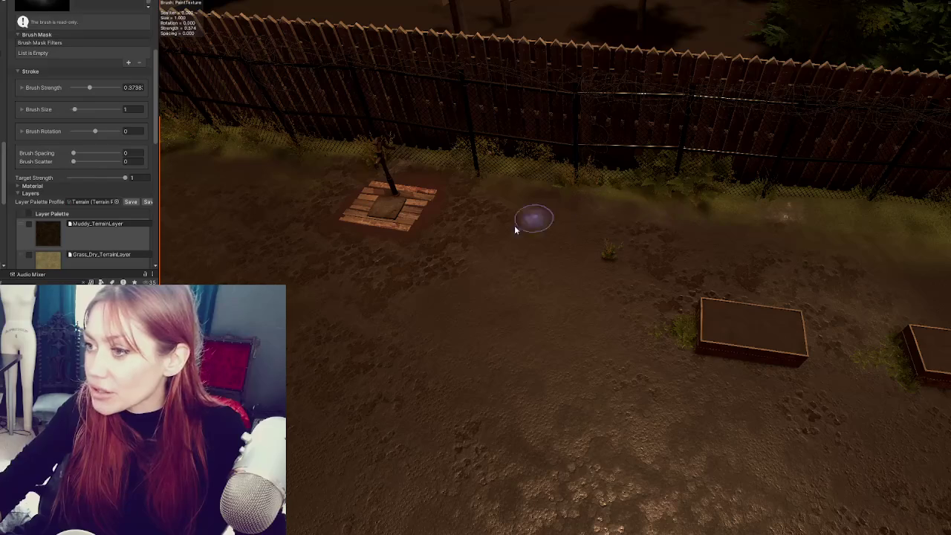
left_click_drag(825, 253, 653, 239)
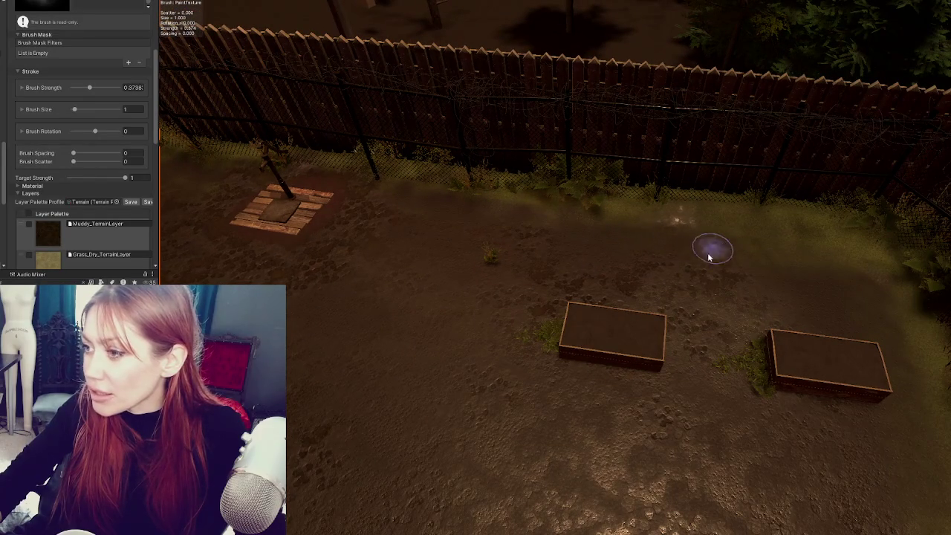
mouse_move(896, 391)
left_mouse_down()
mouse_move(711, 350)
mouse_move(656, 180)
left_mouse_up()
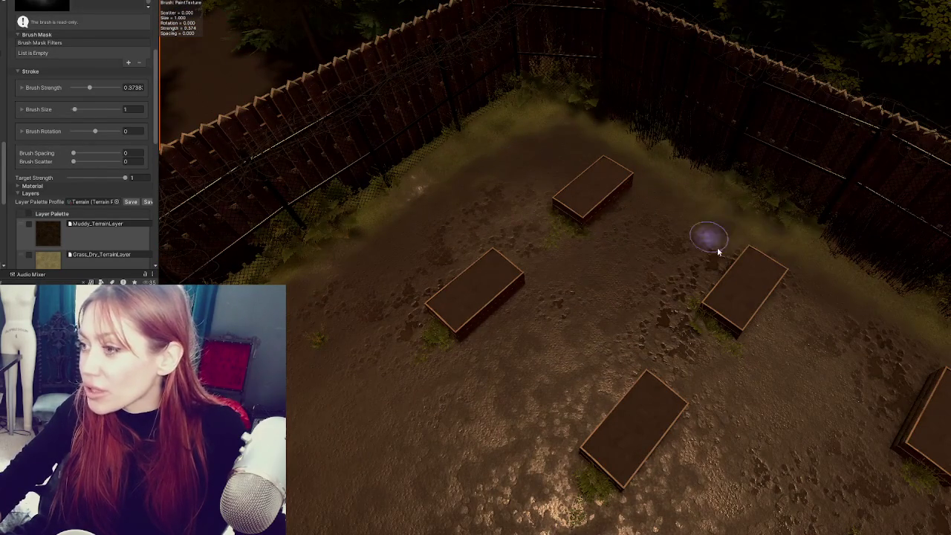
left_click_drag(845, 301, 487, 199)
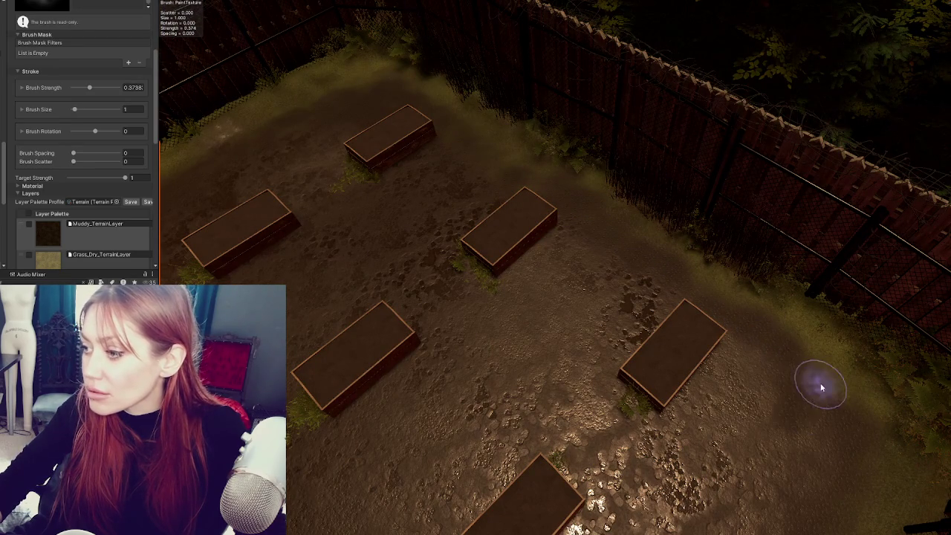
mouse_move(499, 163)
left_mouse_down()
mouse_move(745, 244)
mouse_move(634, 174)
left_mouse_up()
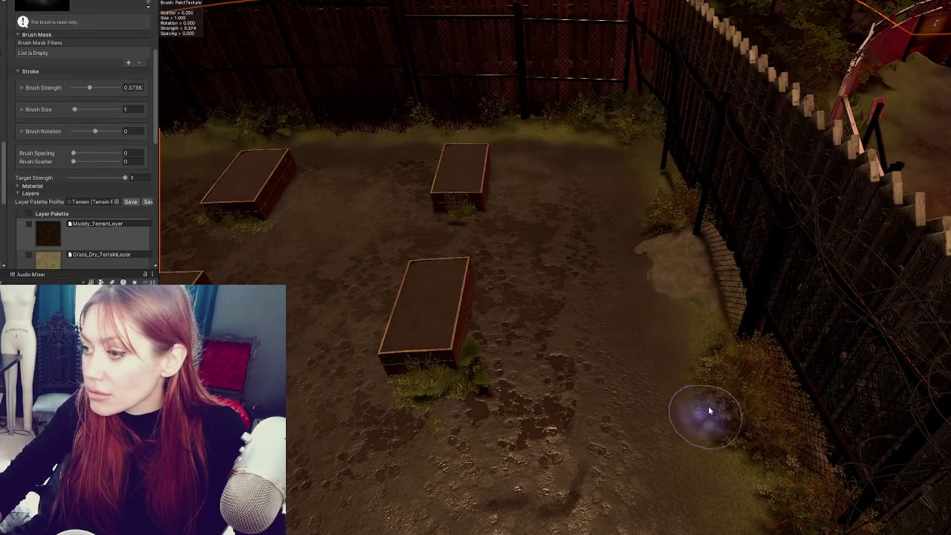
scroll(46, 211, "down", 5)
- Select the Mud layer and orbit around the raised beds and fence
left_click(48, 241)
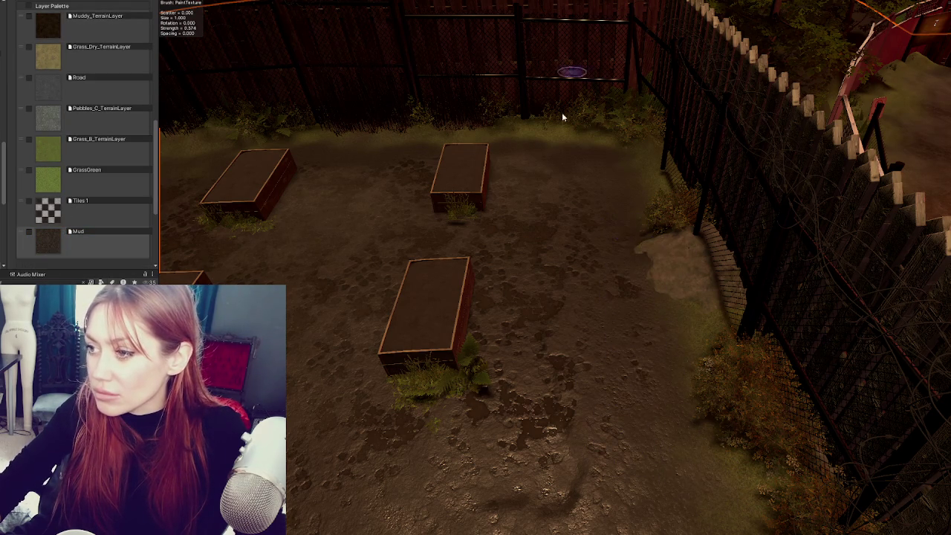
left_click_drag(572, 80, 689, 213)
mouse_move(584, 183)
left_mouse_down()
mouse_move(760, 187)
mouse_move(675, 195)
mouse_move(683, 220)
left_mouse_up()
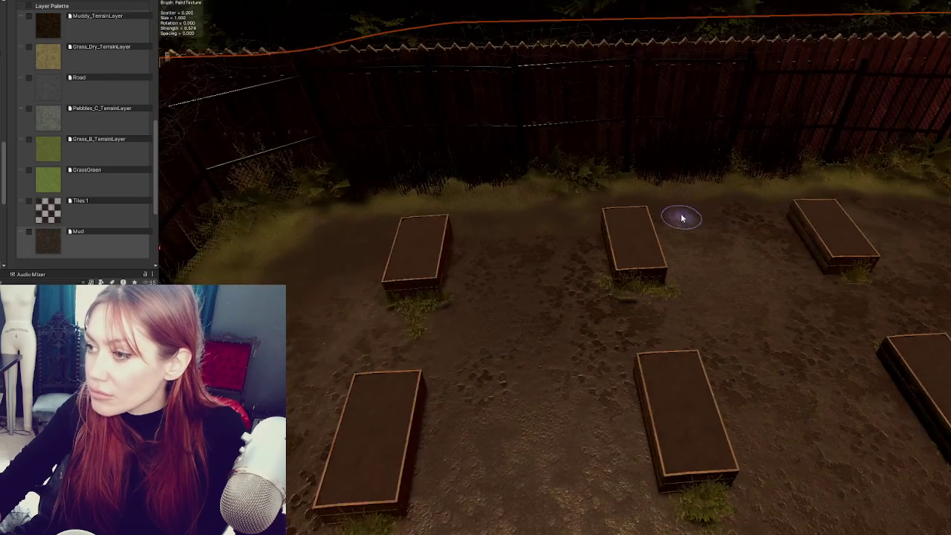
left_click_drag(500, 211, 525, 220)
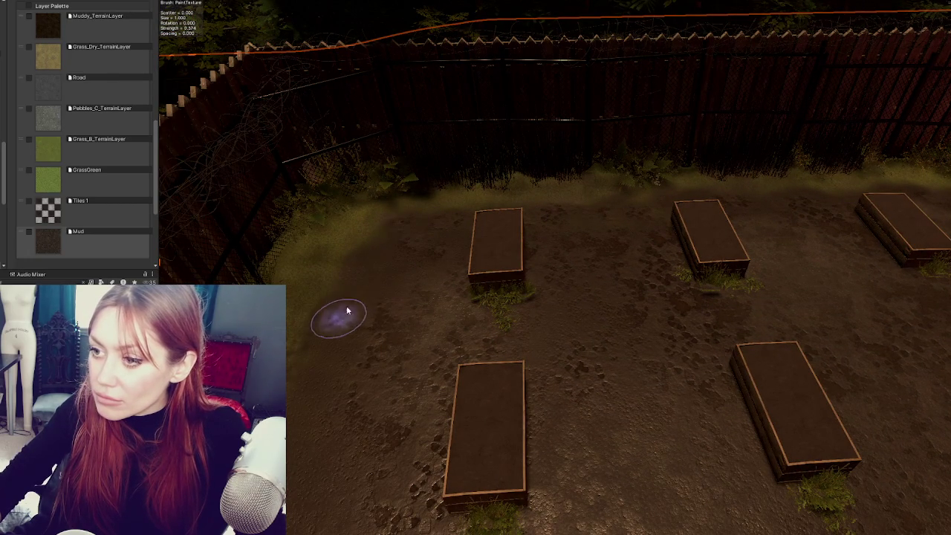
left_click_drag(356, 302, 417, 292)
mouse_move(353, 234)
left_mouse_down()
mouse_move(371, 333)
mouse_move(335, 303)
left_mouse_up()
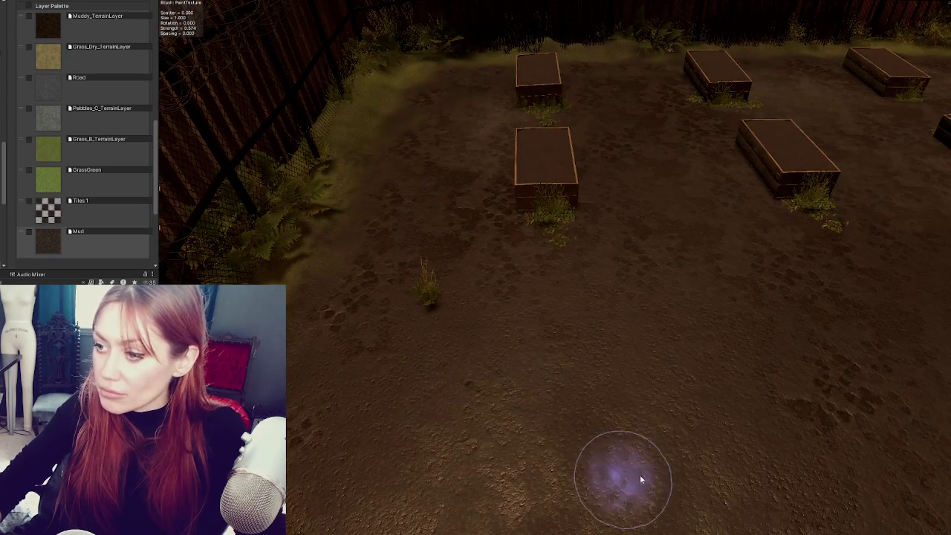
scroll(624, 480, "down", 3)
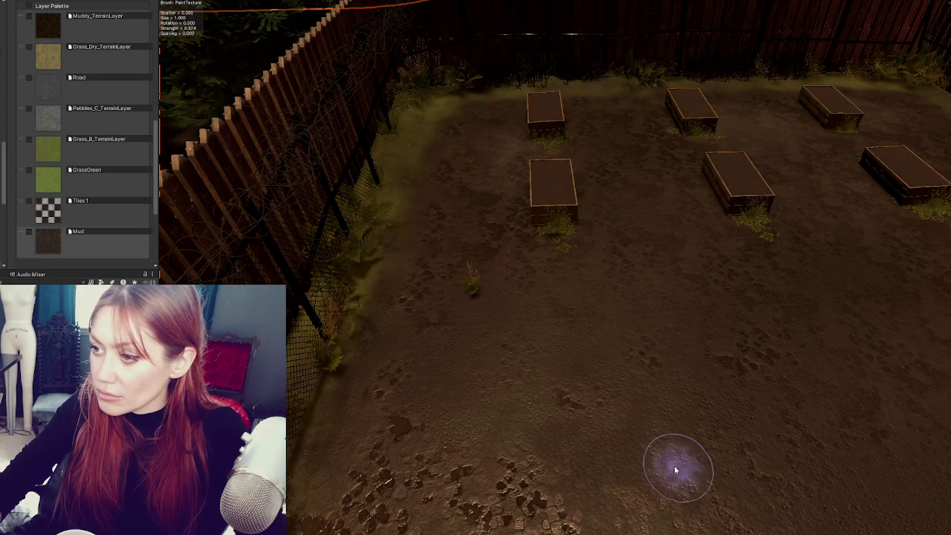
mouse_move(414, 312)
left_mouse_down()
mouse_move(585, 377)
mouse_move(614, 280)
mouse_move(503, 339)
mouse_move(414, 233)
left_mouse_up()
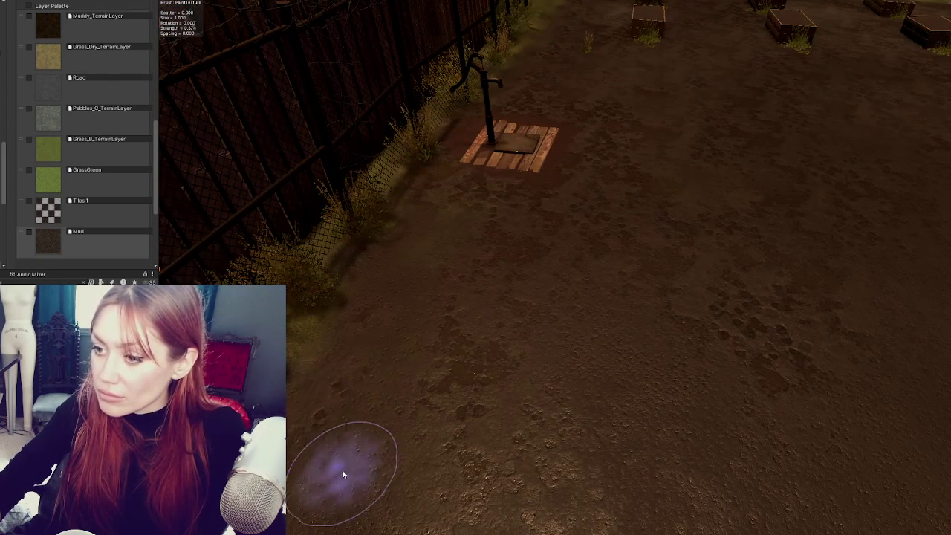
scroll(382, 463, "down", 3)
mouse_move(518, 349)
left_mouse_down()
mouse_move(446, 441)
mouse_move(565, 395)
mouse_move(748, 411)
mouse_move(791, 330)
mouse_move(833, 431)
mouse_move(779, 389)
mouse_move(607, 379)
mouse_move(539, 234)
left_mouse_up()
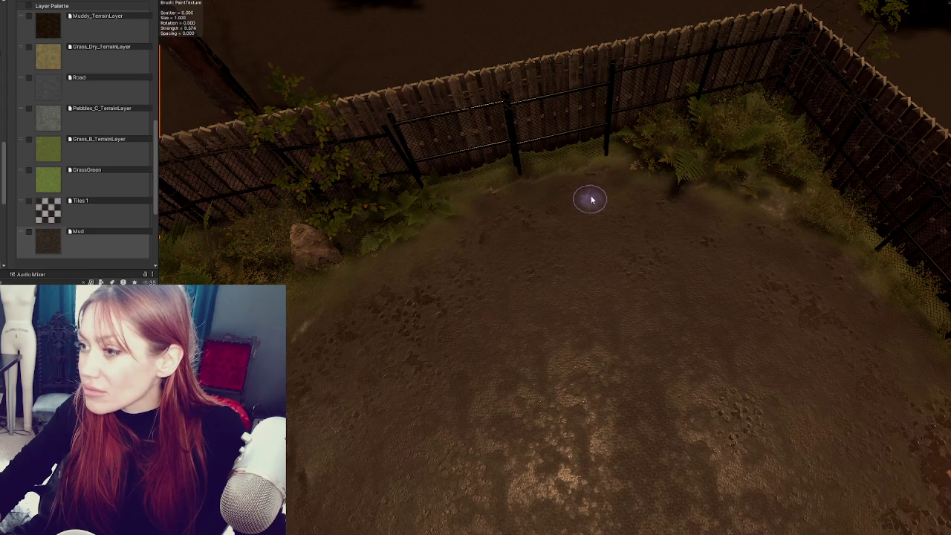
left_click_drag(580, 321, 469, 249)
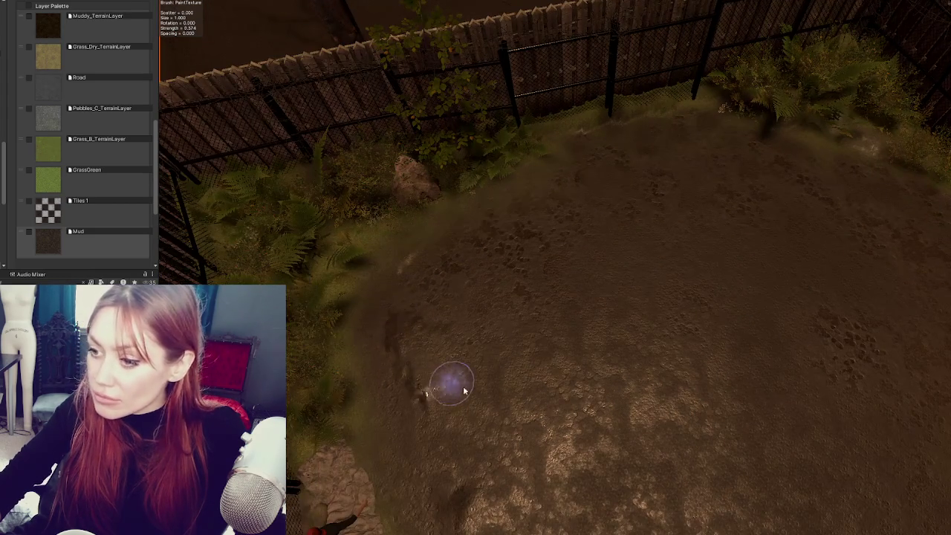
- Settle on a top-down view of the yard and choose Grass_Dry_TerrainLayer
left_click_drag(449, 385, 369, 270)
mouse_move(342, 340)
left_mouse_down()
mouse_move(403, 325)
mouse_move(463, 332)
mouse_move(312, 325)
mouse_move(503, 201)
mouse_move(521, 159)
left_mouse_up()
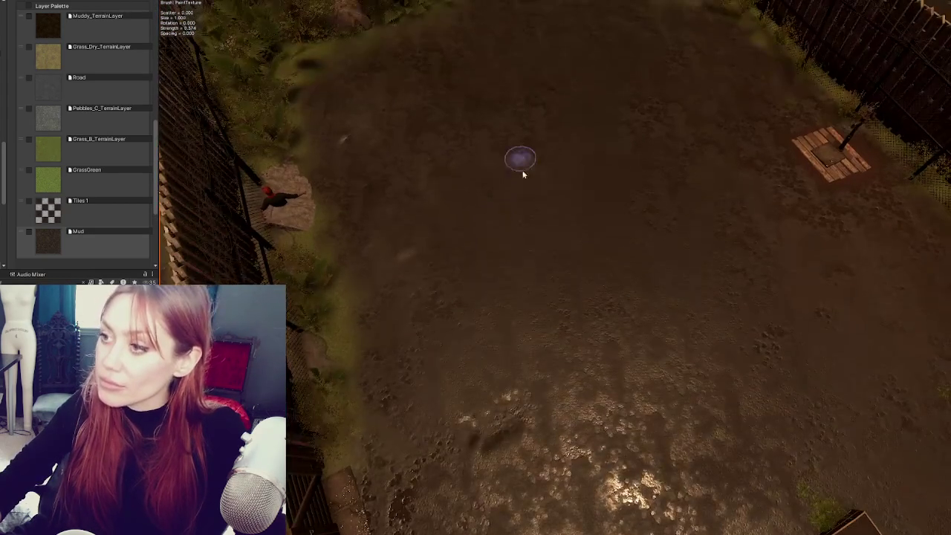
left_click(49, 72)
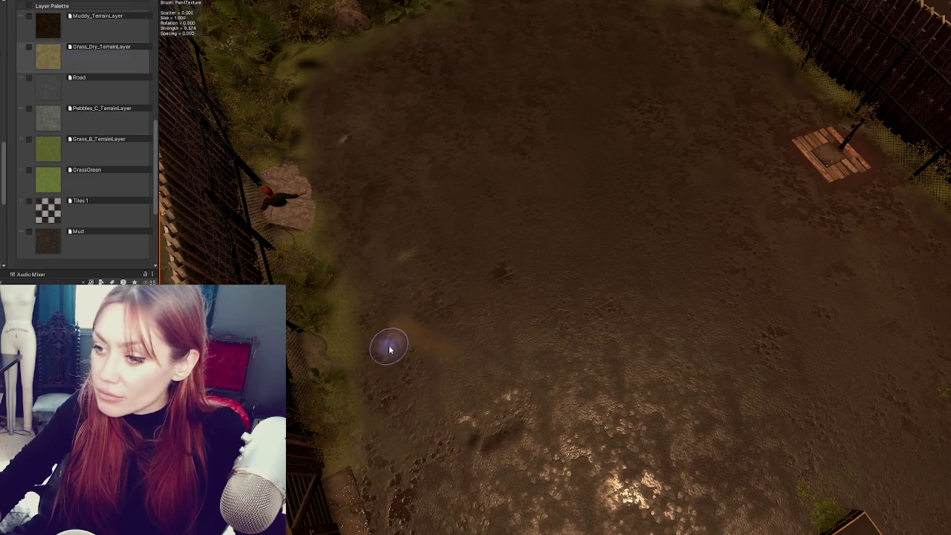
scroll(38, 188, "down", 4)
scroll(56, 95, "up", 10)
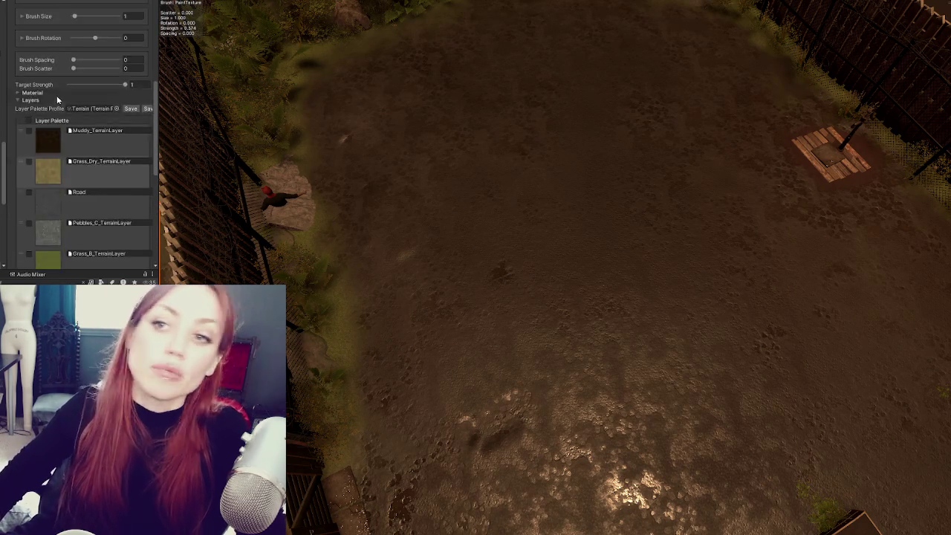
- Enlarge the paint brush and set brush strength to 0.02
mouse_move(84, 132)
left_mouse_down()
mouse_move(94, 132)
mouse_move(79, 109)
mouse_move(86, 131)
left_mouse_up()
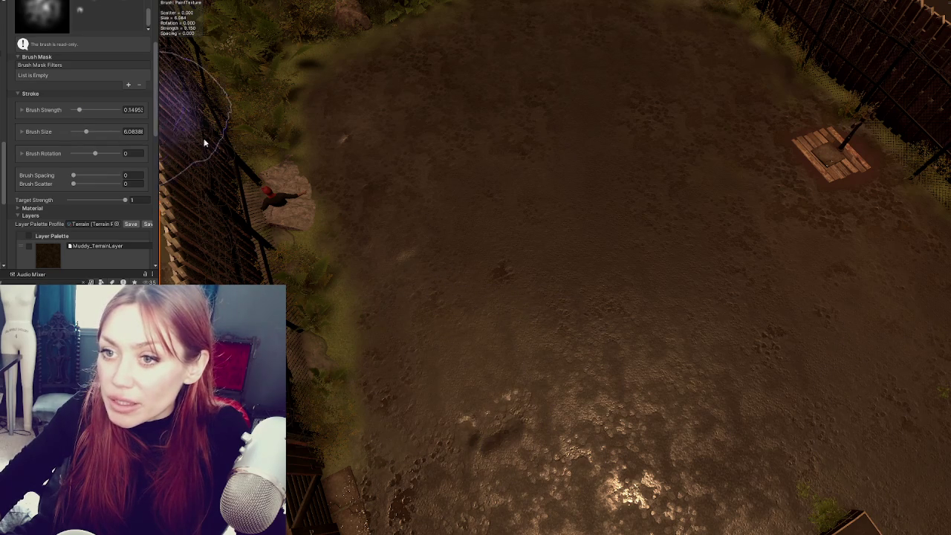
scroll(539, 144, "up", 5)
scroll(528, 240, "down", 5)
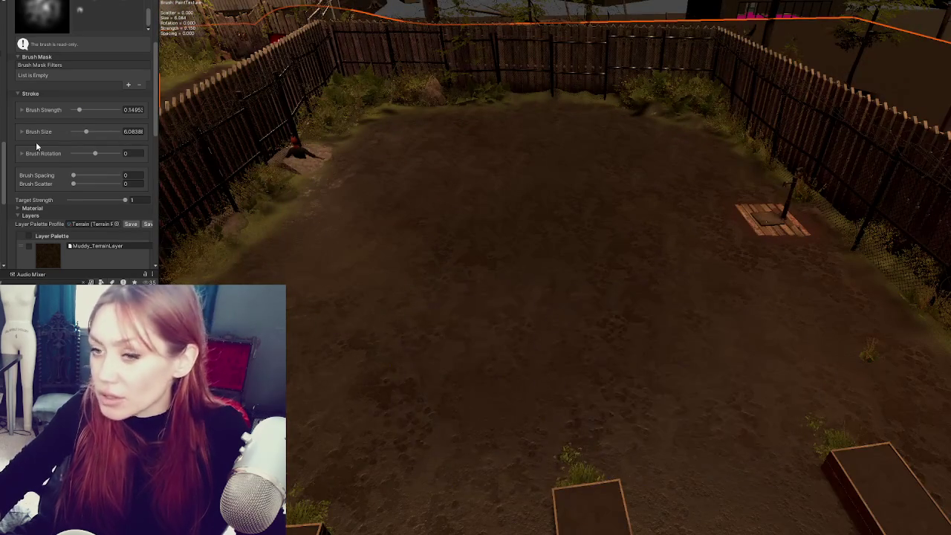
scroll(90, 131, "down", 1)
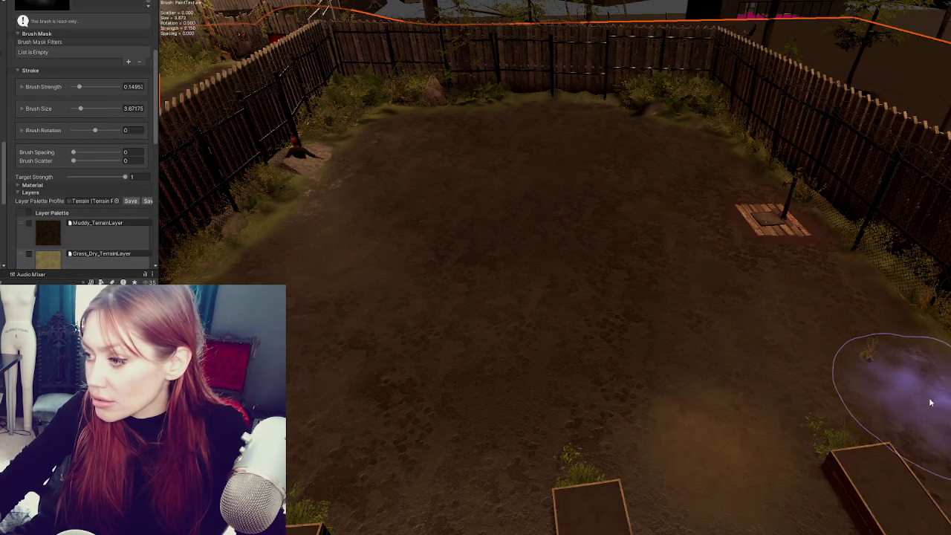
scroll(120, 203, "down", 2)
scroll(118, 130, "up", 3)
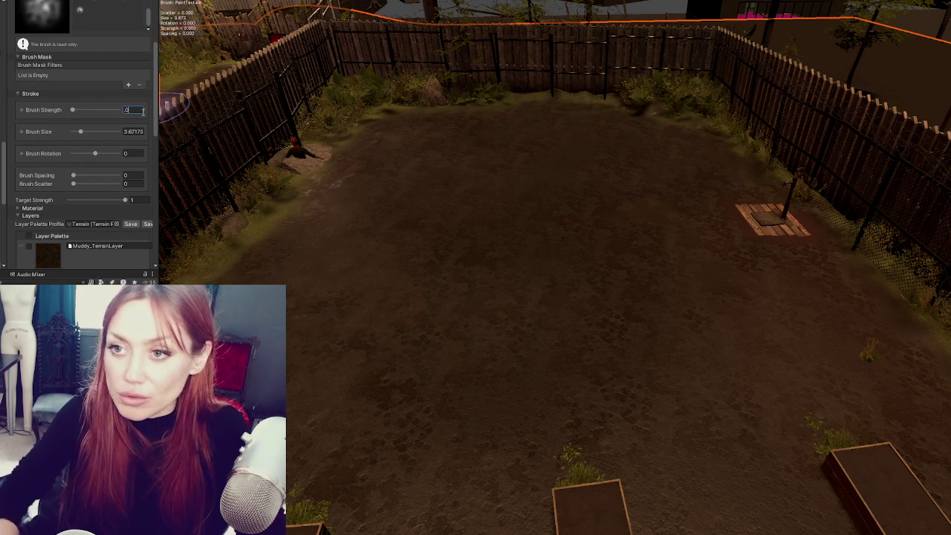
type(".02")
key("Return")
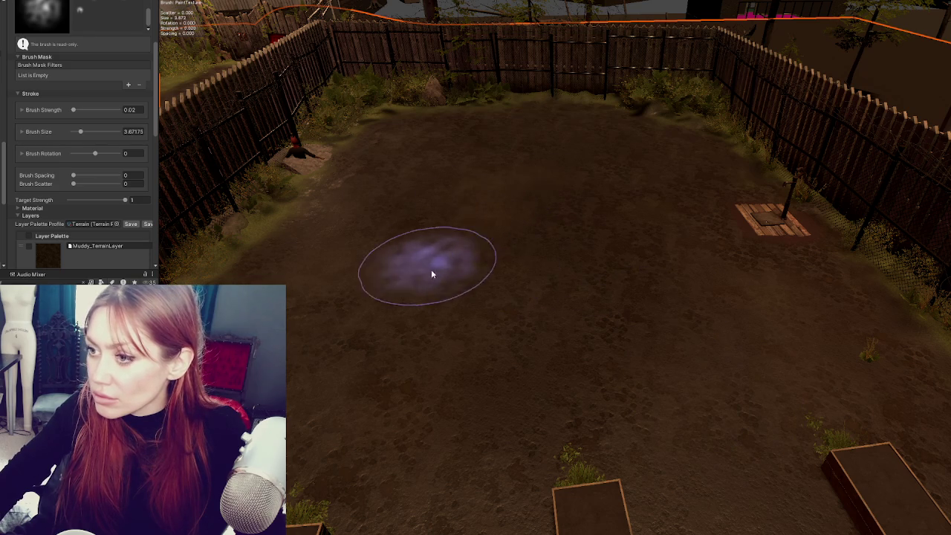
- Replace the Grass_Dry_TerrainLayer slot with Pebbles_B_TerrainLayer
left_click_drag(354, 331, 374, 335)
scroll(374, 334, "down", 5)
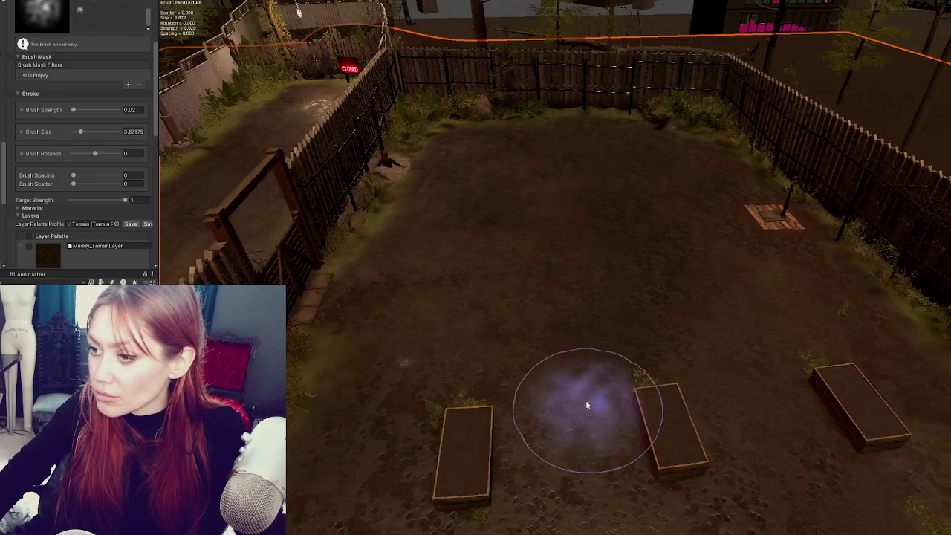
scroll(584, 404, "up", 5)
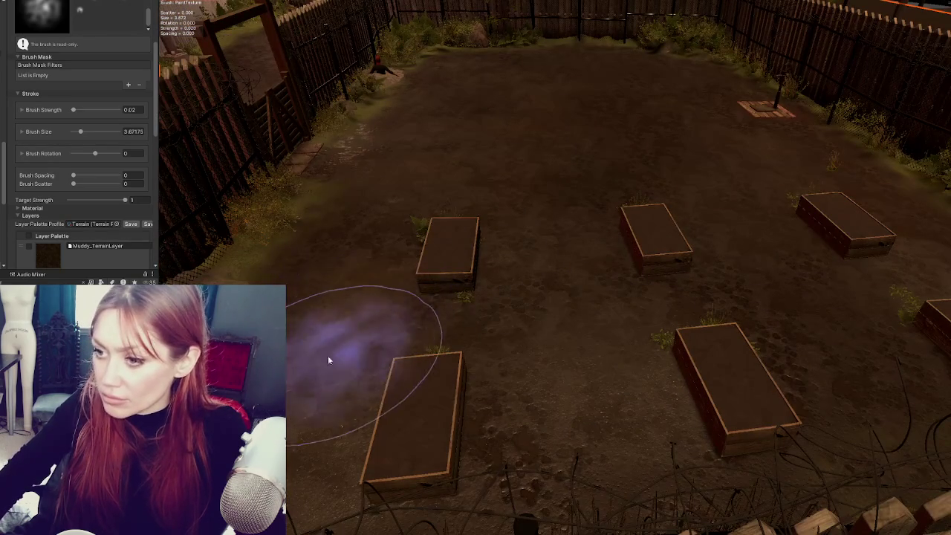
scroll(769, 371, "down", 5)
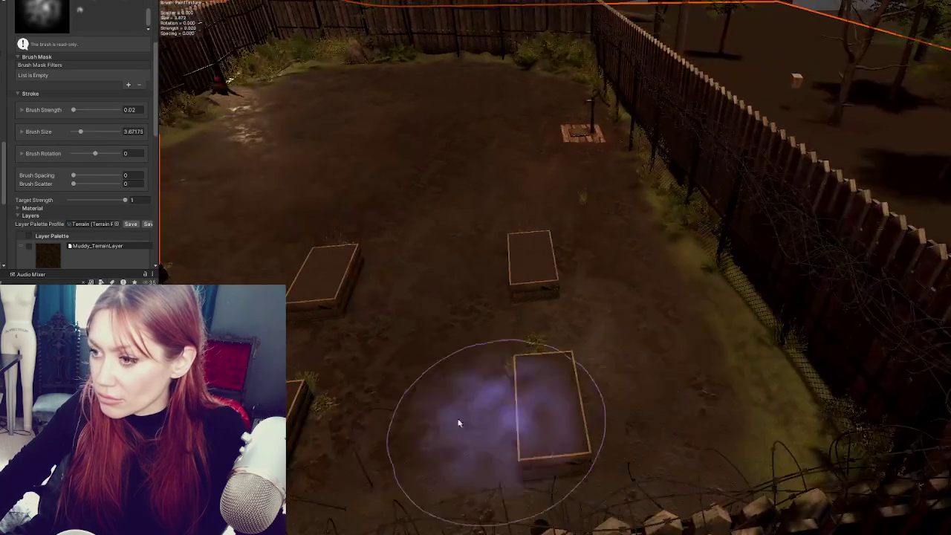
scroll(694, 404, "up", 5)
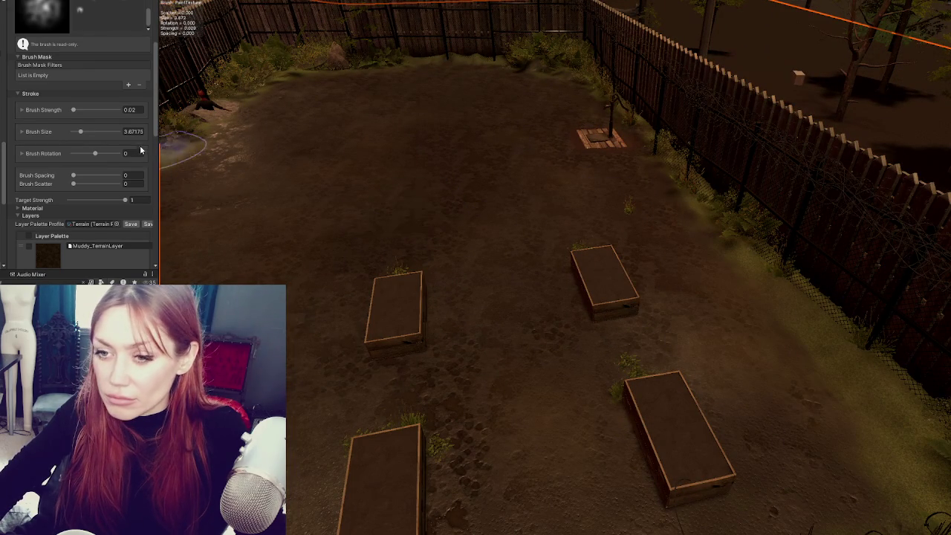
scroll(83, 163, "down", 3)
left_click(82, 194)
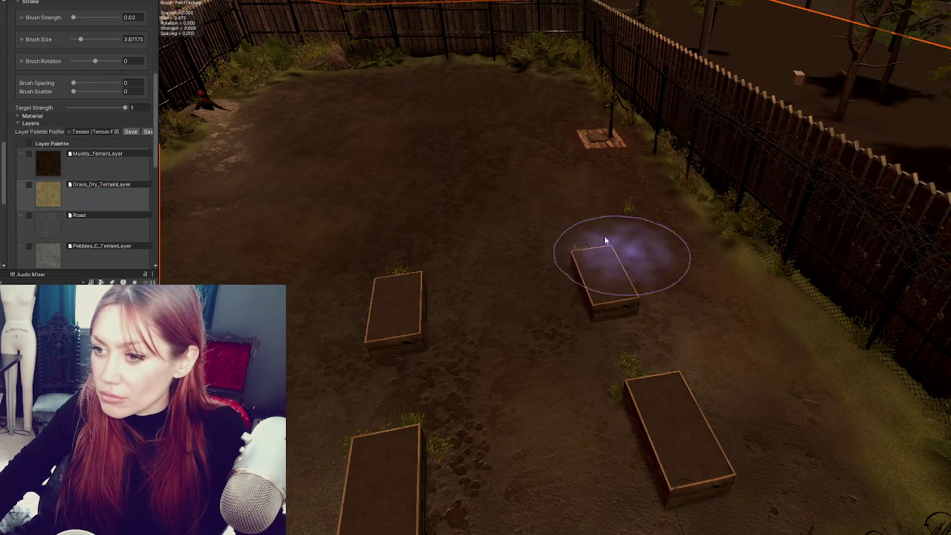
scroll(534, 185, "down", 3)
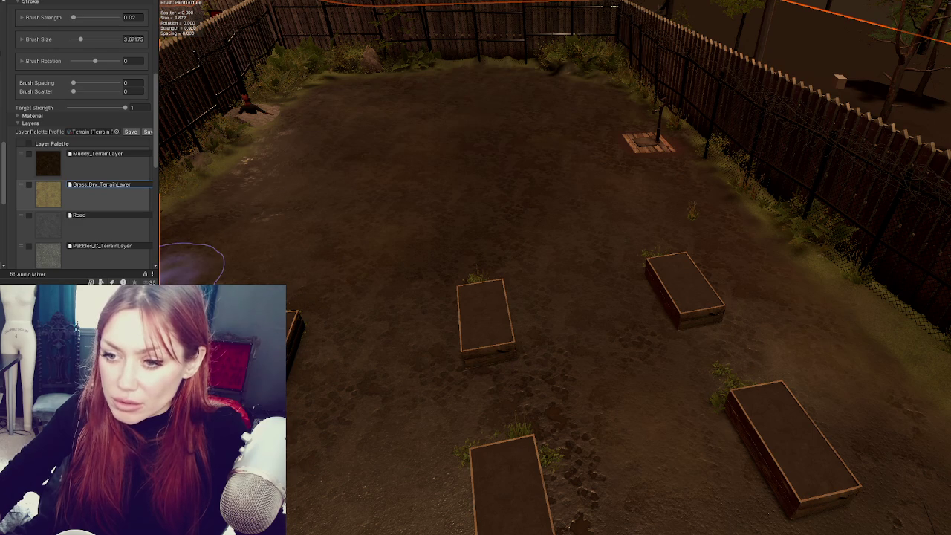
left_click_drag(93, 191, 93, 191)
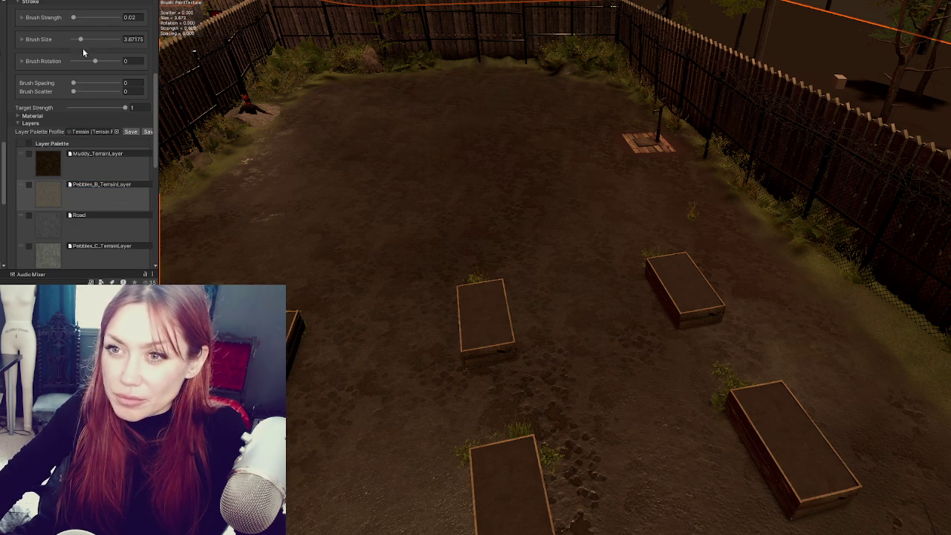
- Move over the raised planter boxes and look down on the fenced yard
scroll(83, 30, "down", 1)
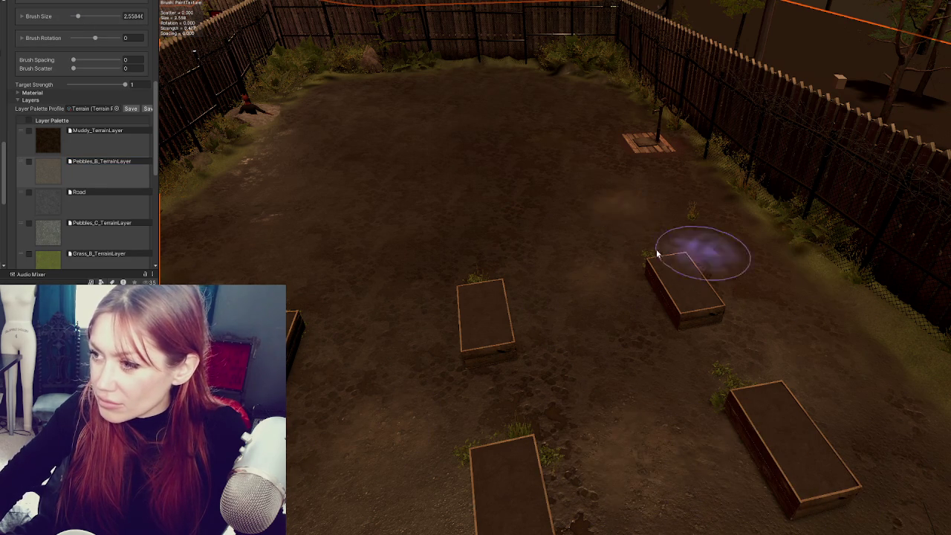
mouse_move(384, 264)
left_mouse_down()
mouse_move(535, 297)
mouse_move(690, 303)
mouse_move(552, 382)
left_mouse_up()
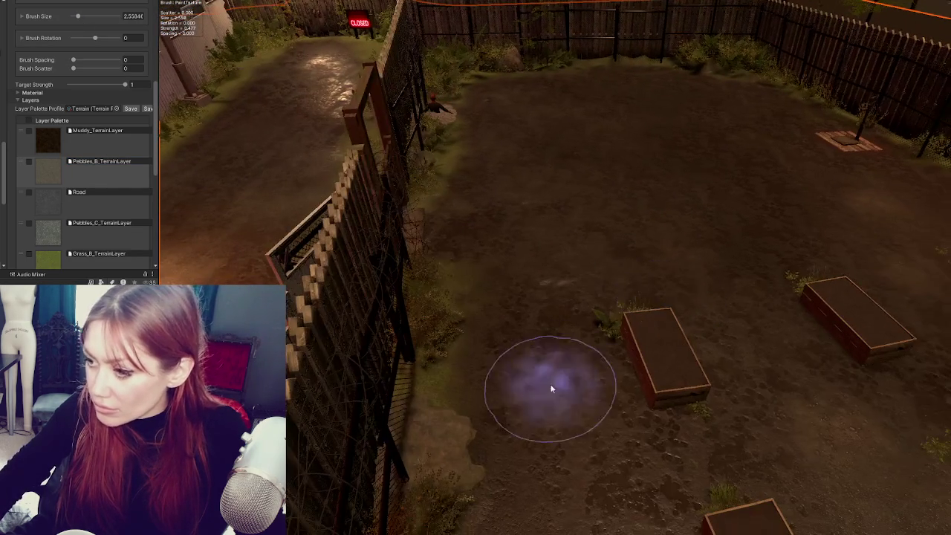
mouse_move(865, 345)
left_mouse_down()
mouse_move(747, 304)
mouse_move(723, 268)
mouse_move(622, 303)
mouse_move(477, 270)
left_mouse_up()
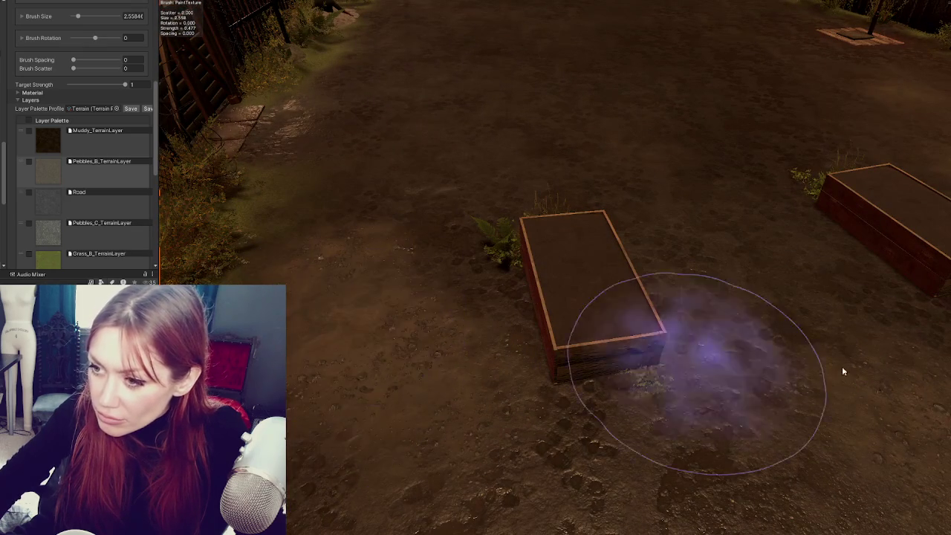
scroll(657, 339, "down", 5)
left_click_drag(690, 456, 495, 456)
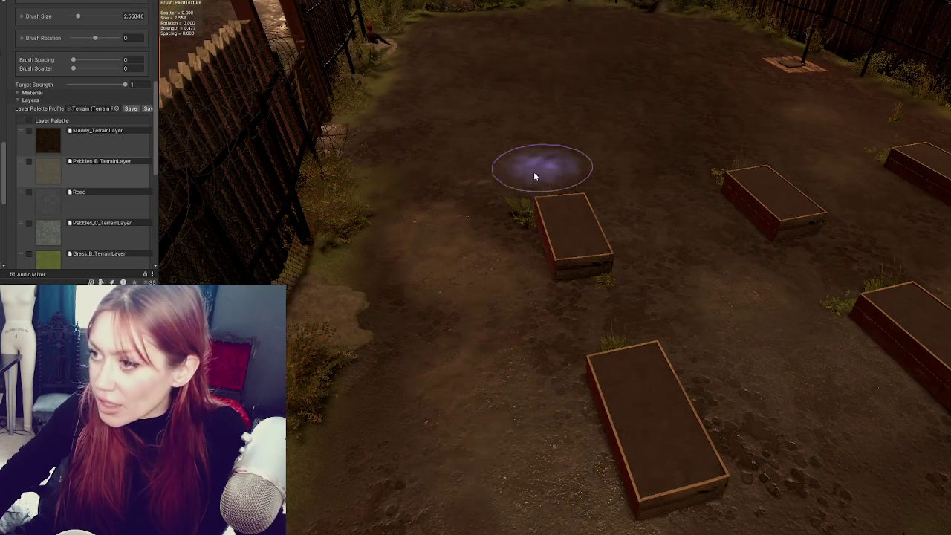
left_click_drag(573, 156, 617, 239)
mouse_move(424, 276)
left_mouse_down()
mouse_move(605, 206)
mouse_move(468, 327)
left_mouse_up()
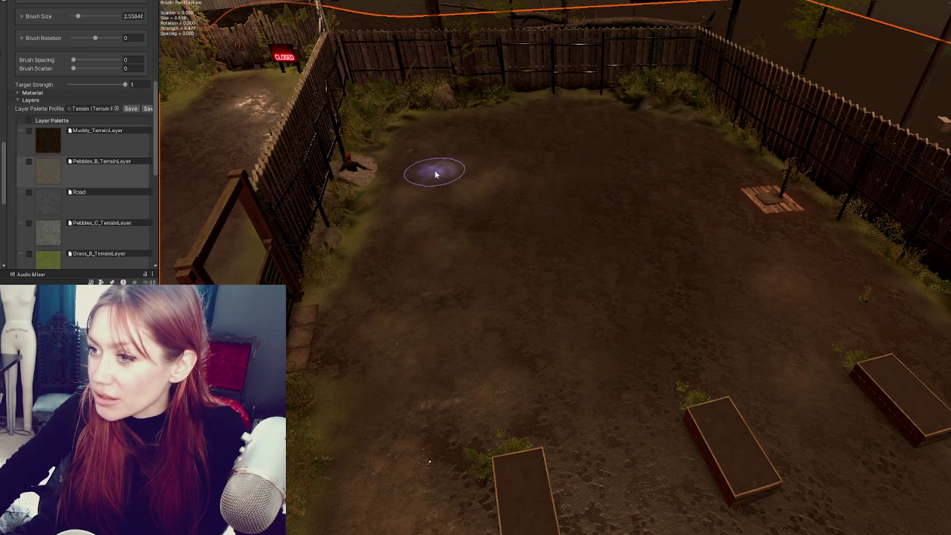
mouse_move(541, 119)
left_mouse_down()
mouse_move(556, 198)
mouse_move(495, 245)
left_mouse_up()
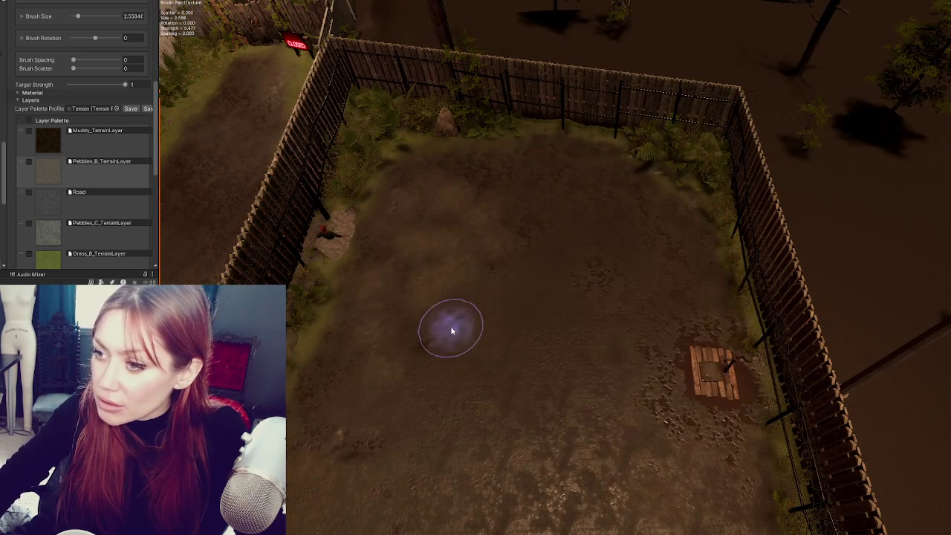
scroll(498, 255, "up", 2)
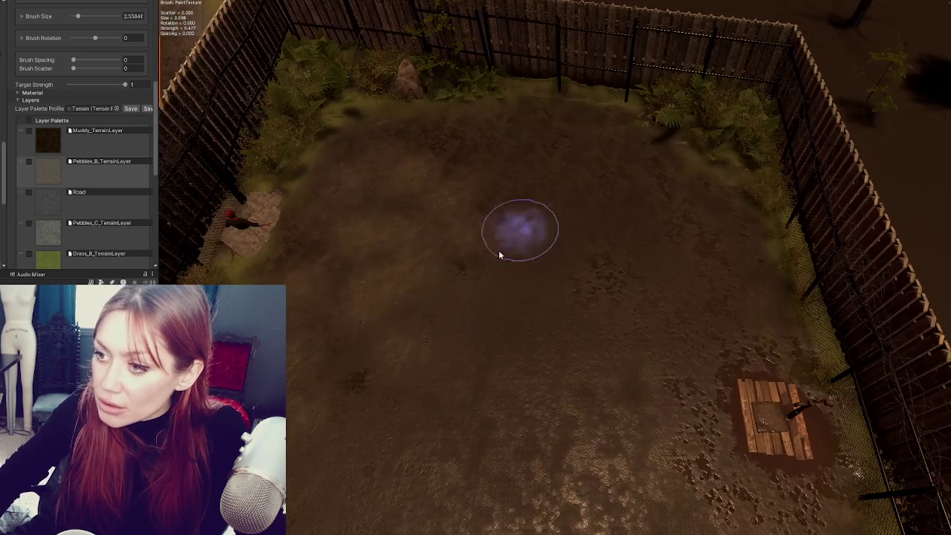
- Paint with the Road layer, then Muddy_TerrainLayer, orbit out, and deselect the terrain
left_click(49, 201)
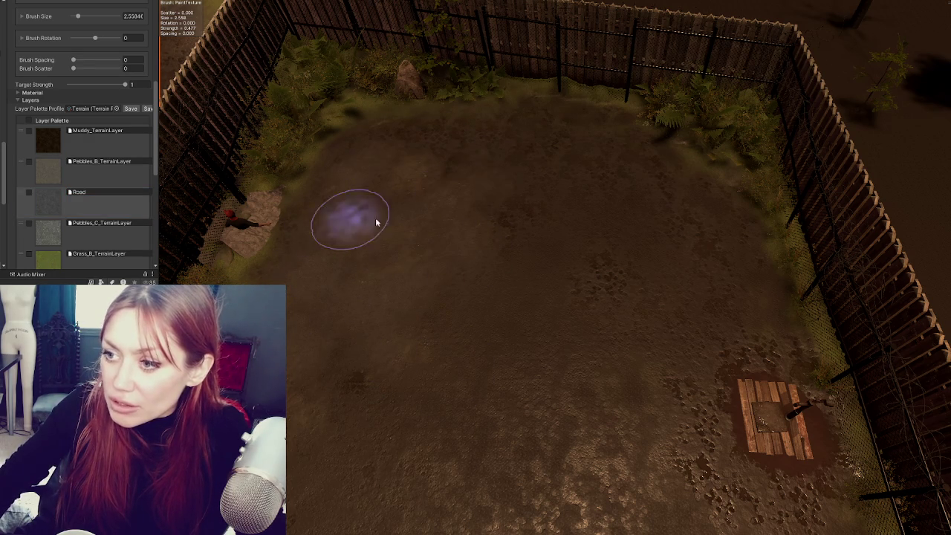
left_click(48, 142)
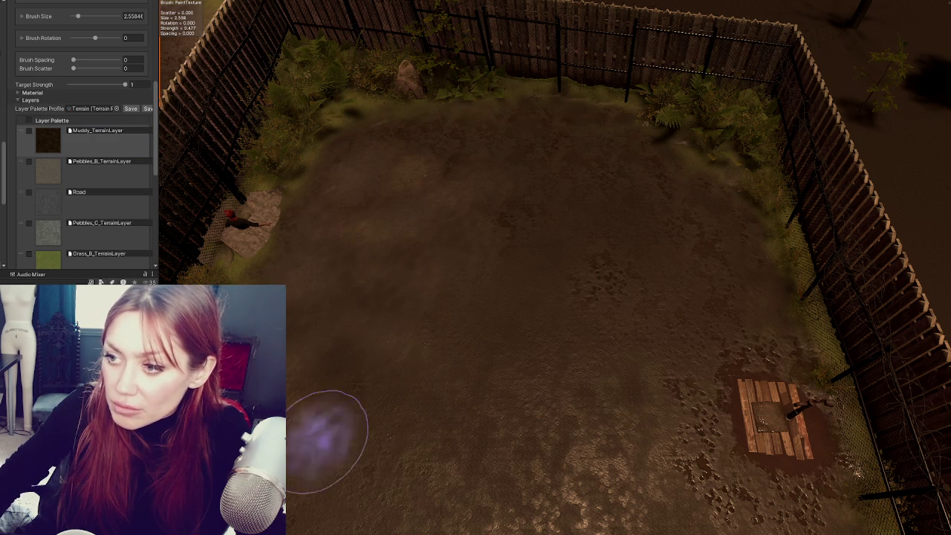
scroll(111, 82, "up", 3)
scroll(107, 88, "up", 3)
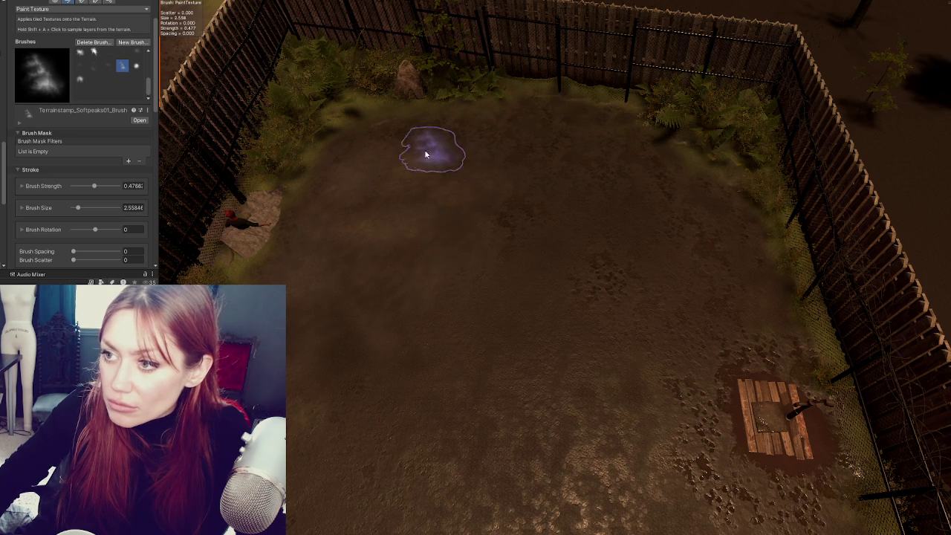
mouse_move(849, 307)
left_mouse_down()
mouse_move(569, 280)
mouse_move(558, 218)
mouse_move(563, 329)
mouse_move(520, 304)
left_mouse_up()
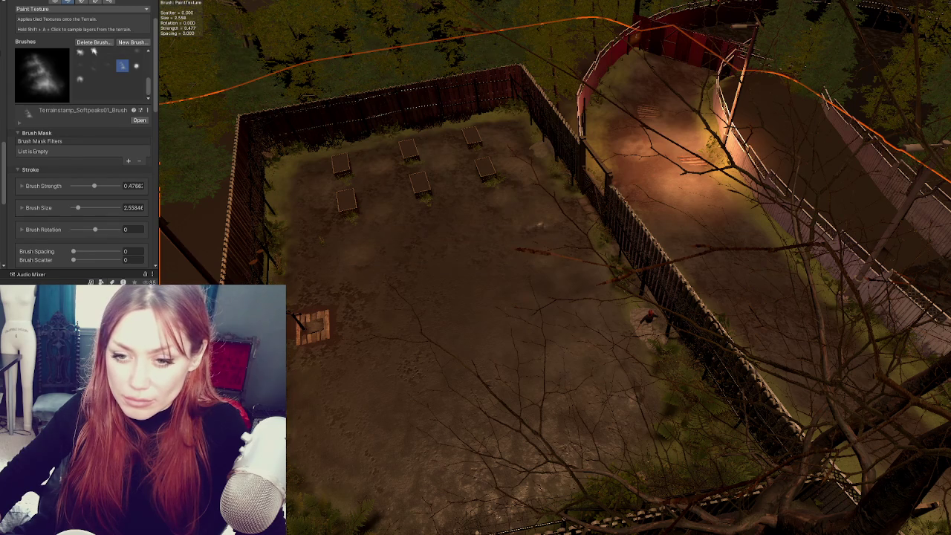
left_click(367, 106)
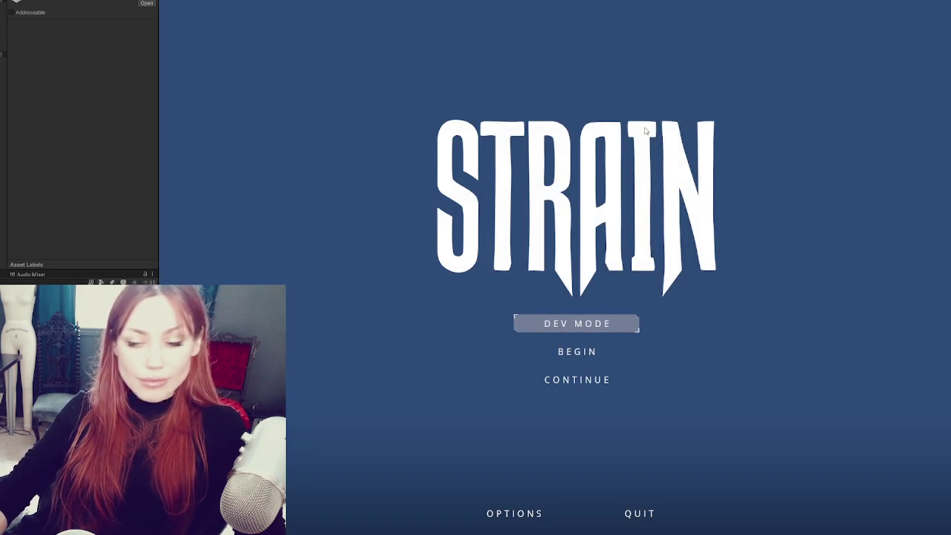
- Start the game in DEV MODE from the STRAIN title menu
left_click(614, 318)
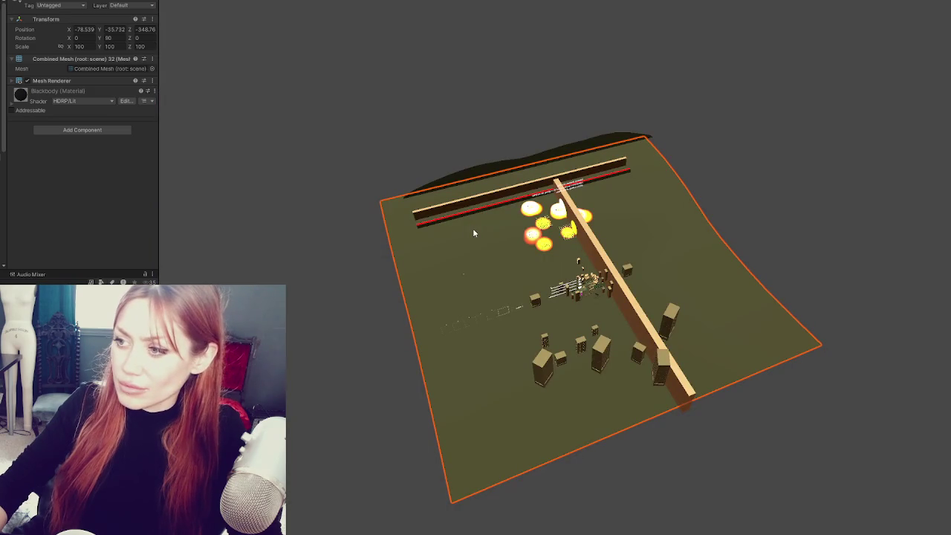
- Hide the combined ground mesh, then select the Terrain and frame it with F
scroll(474, 233, "up", 5)
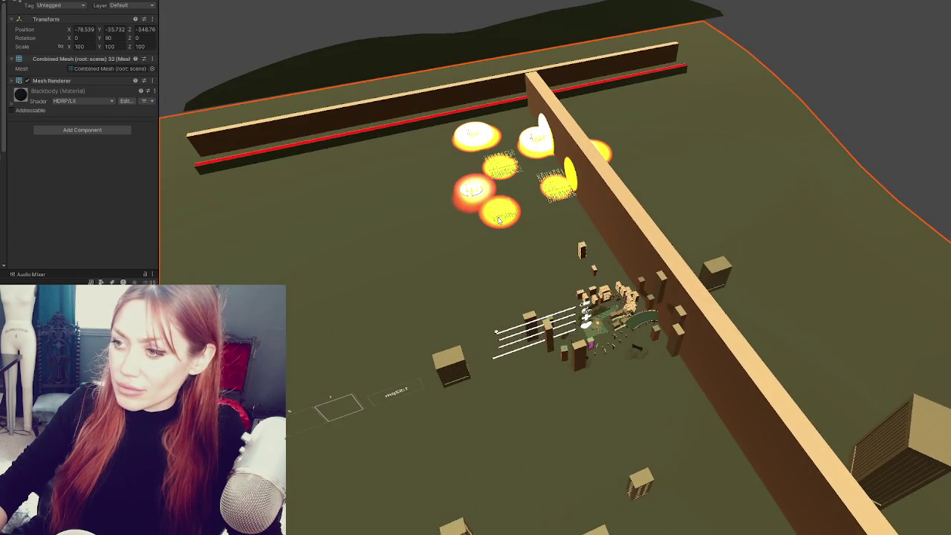
mouse_move(511, 258)
left_mouse_down()
mouse_move(512, 211)
mouse_move(514, 260)
left_mouse_up()
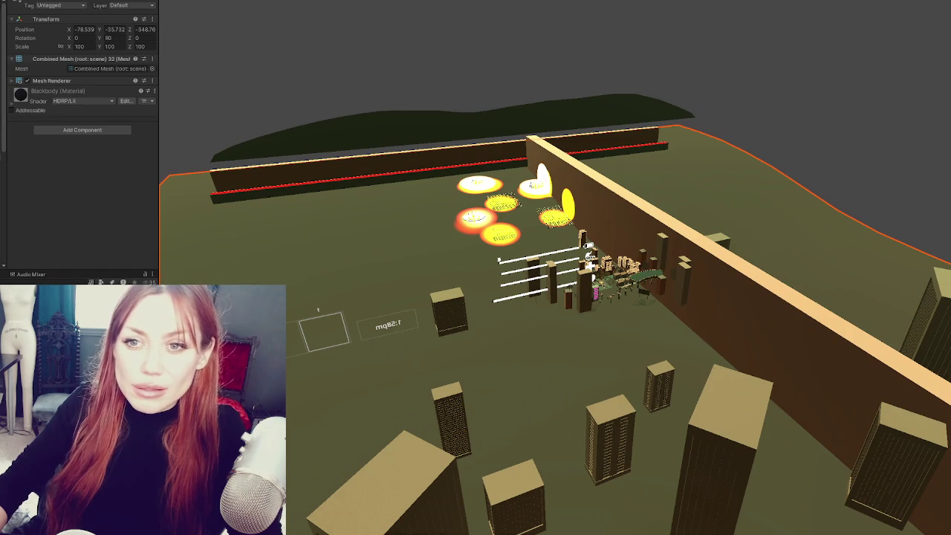
left_click(31, 3)
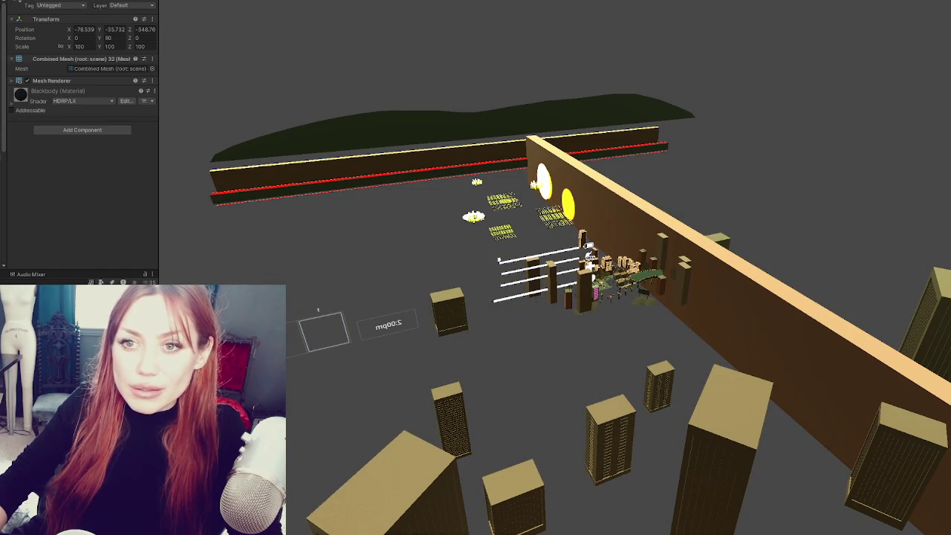
left_click(3, 75)
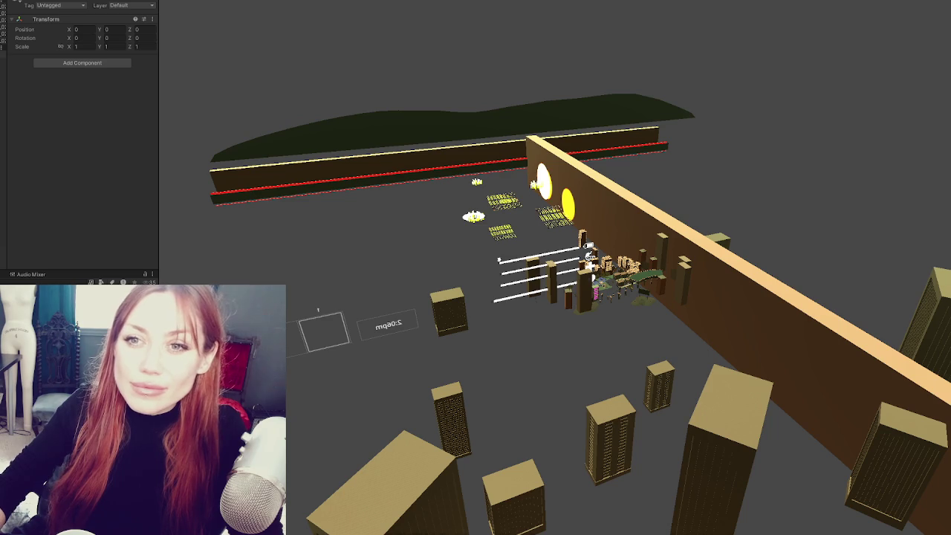
left_click(456, 324)
key("f")
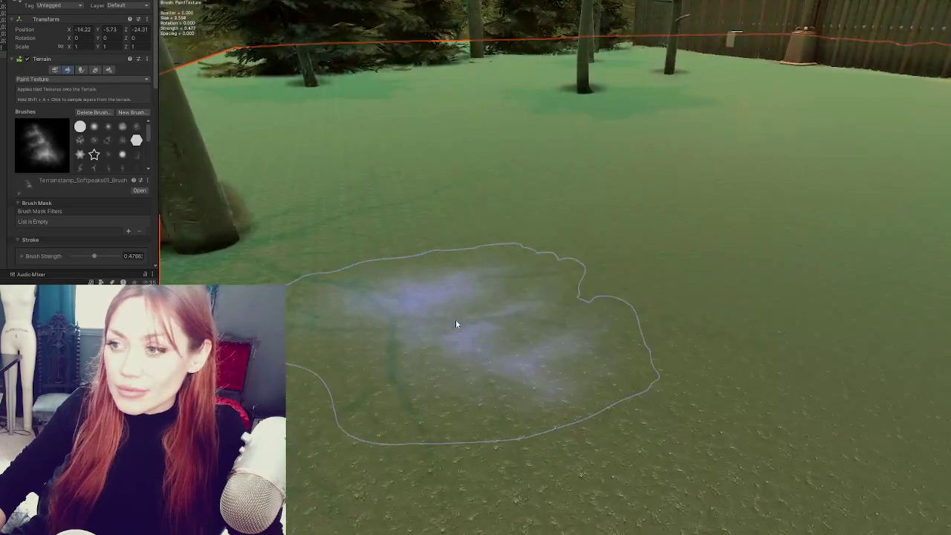
scroll(495, 297, "down", 10)
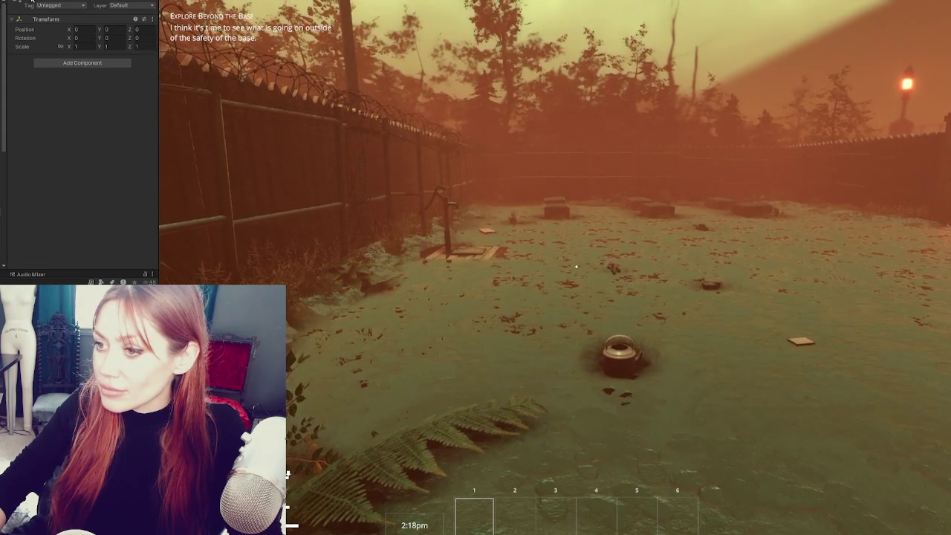
- Walk forward through the yard in first-person view to inspect the muddy ground
left_click(356, 179)
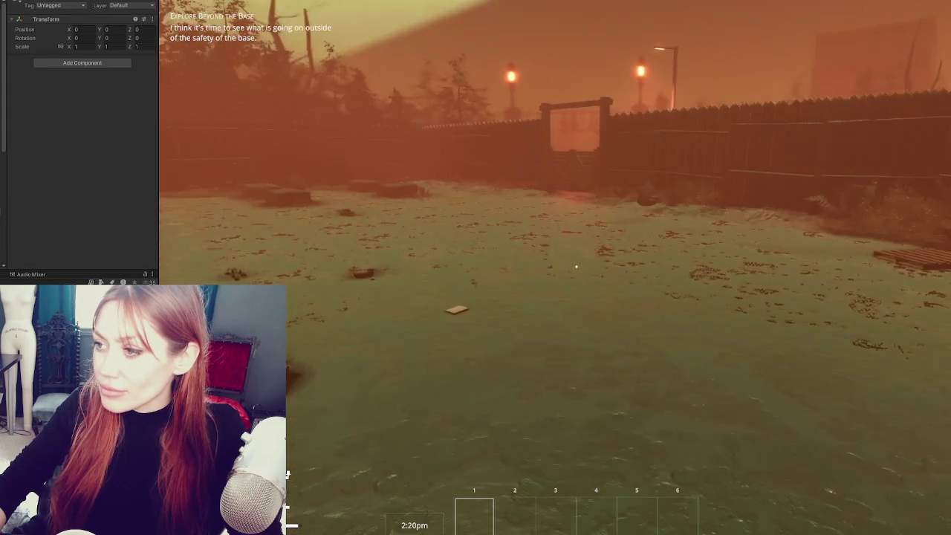
key("w")
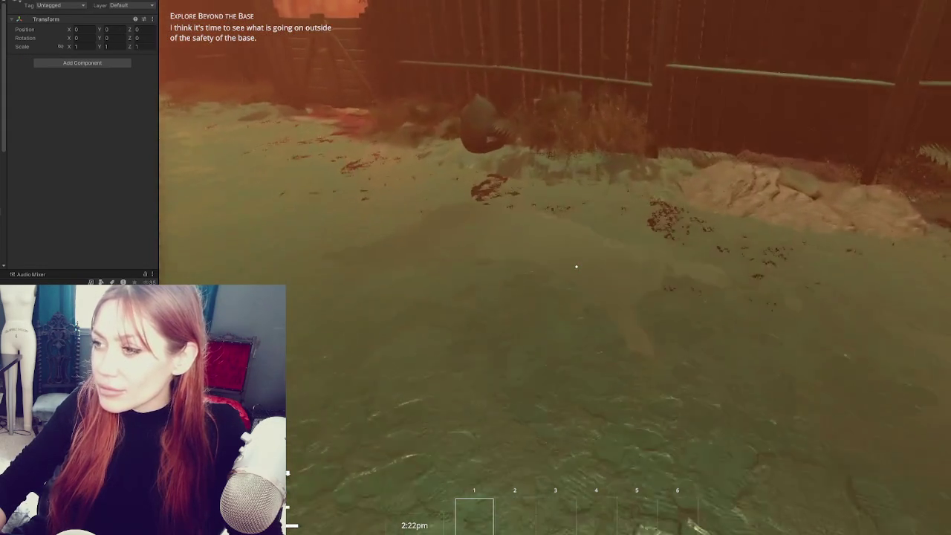
key("w")
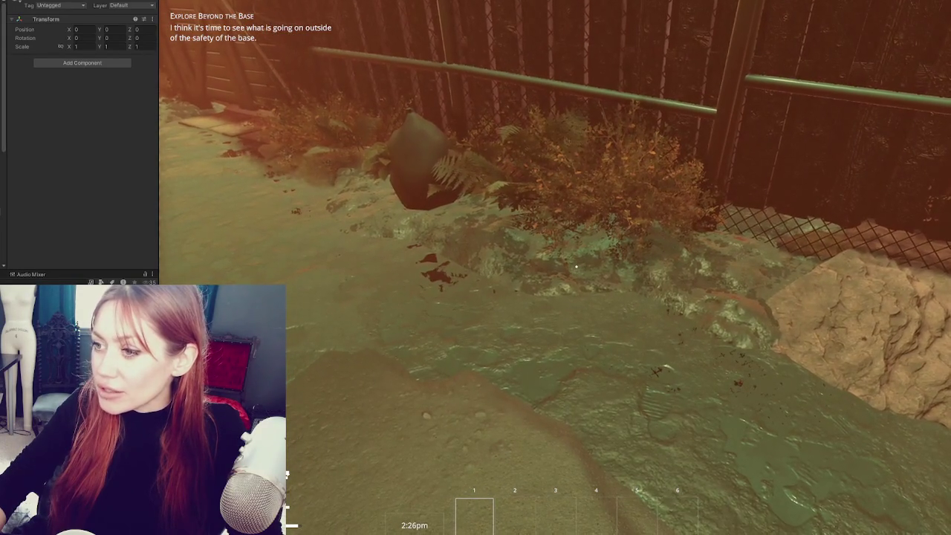
mouse_move(576, 265)
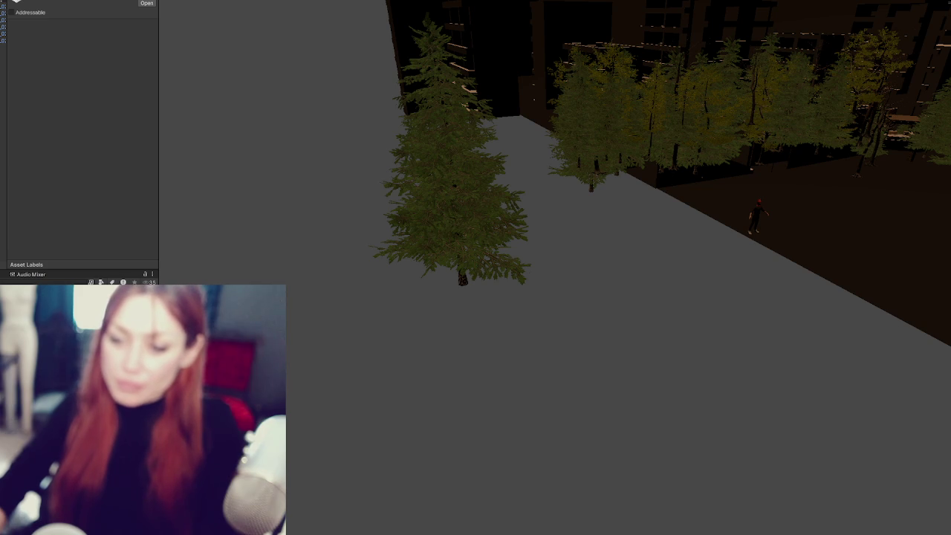
right_click(117, 144)
- Dismiss the stray context menus and frame the whole terrain in view
key("Escape")
right_click(134, 141)
key("Escape")
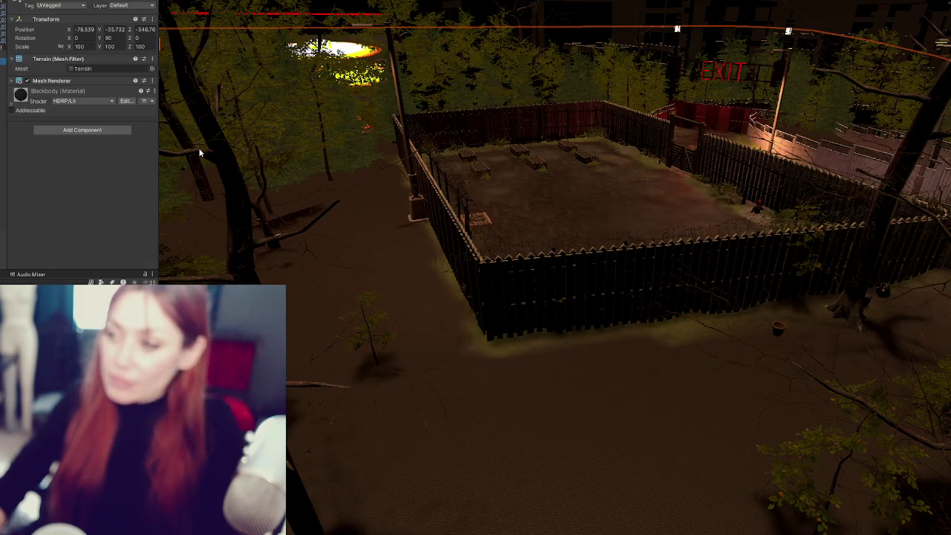
key("f")
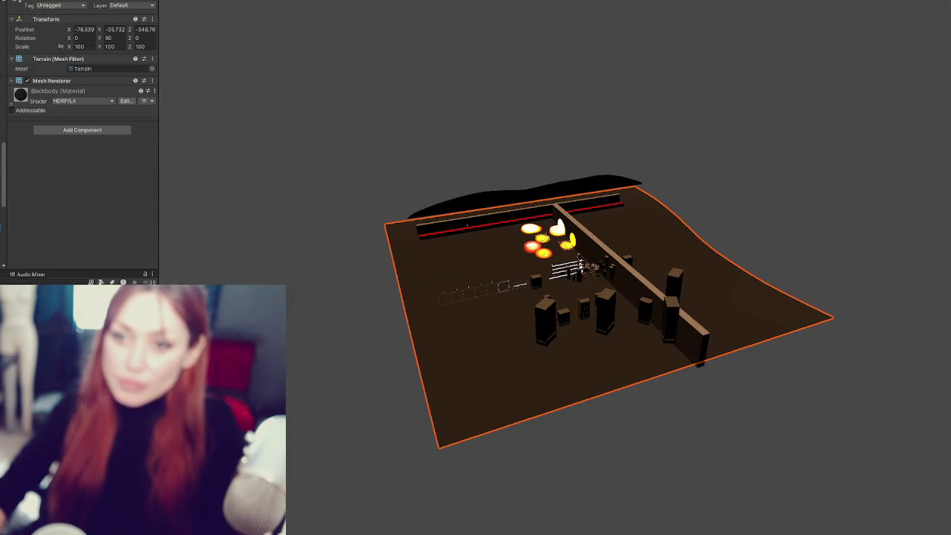
- Select Hills along with the walls, lights and terrain, and toggle isolation
left_click(524, 187)
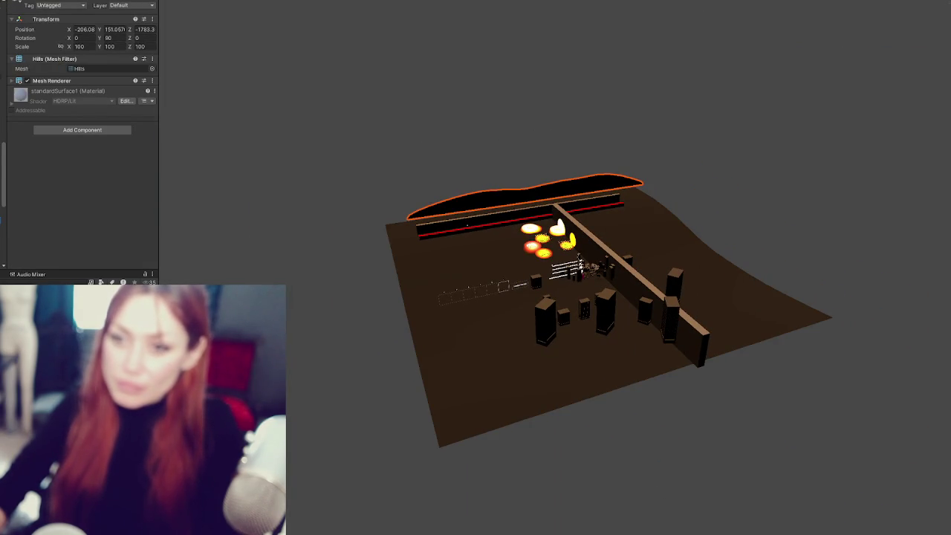
key("ctrl+a")
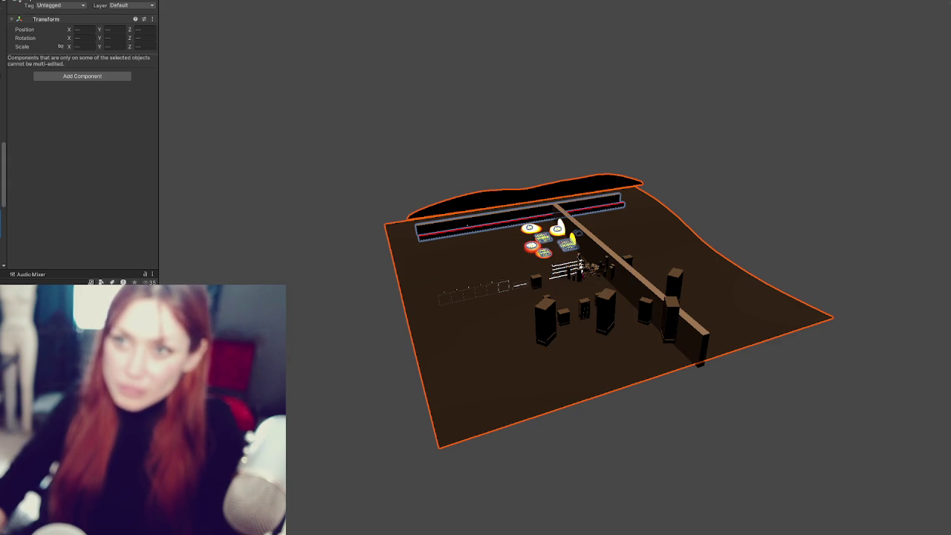
key("h")
- Pick two Building-Mid-Height buildings, clear the selection, and frame the fenced yard by the EXIT gate
left_click(582, 275)
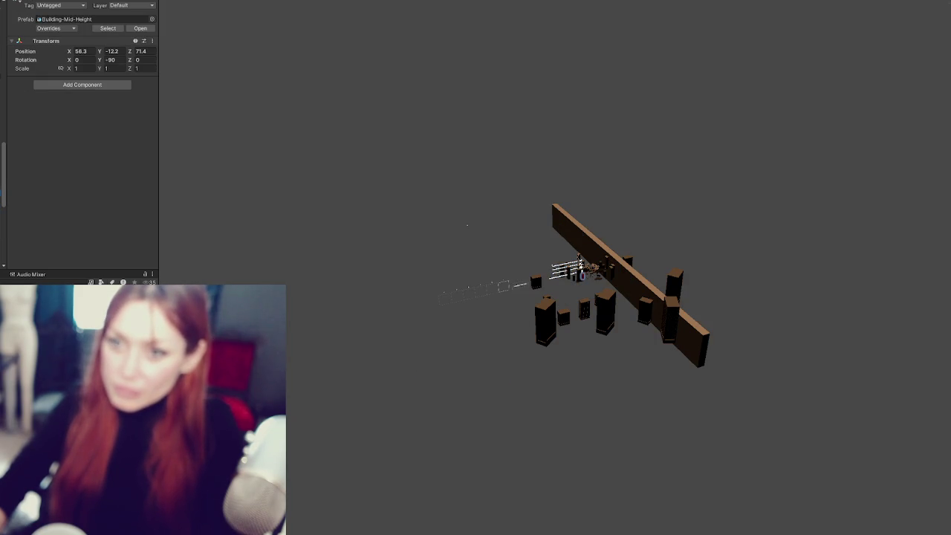
left_click(598, 276, "shift")
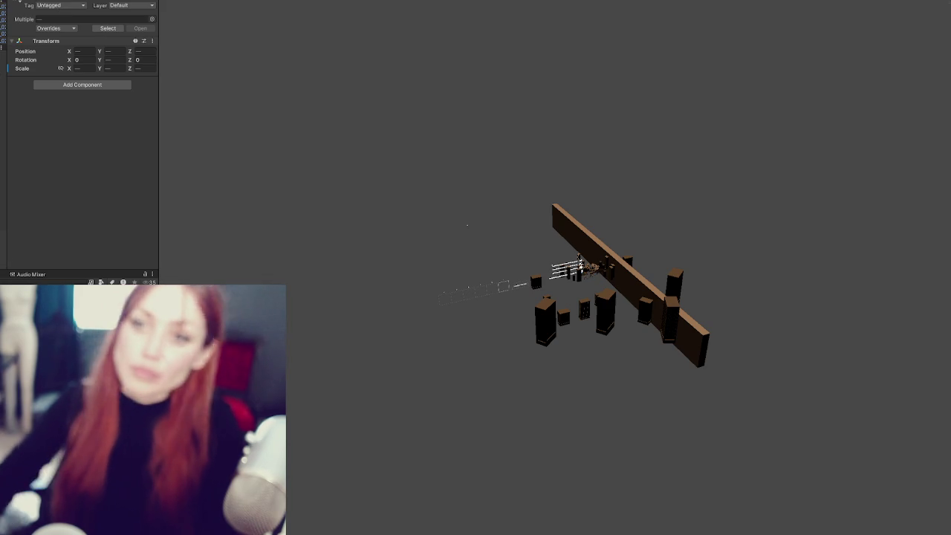
left_click(467, 225)
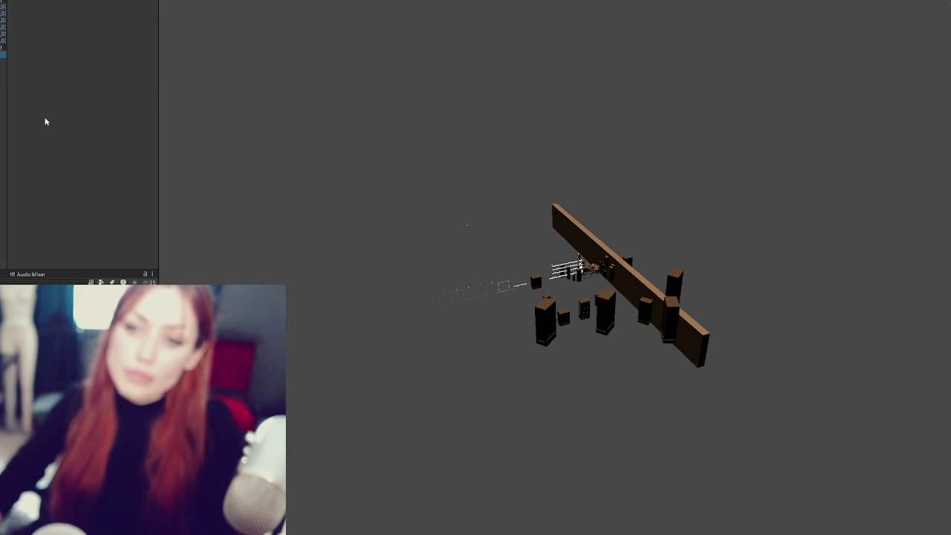
key("f")
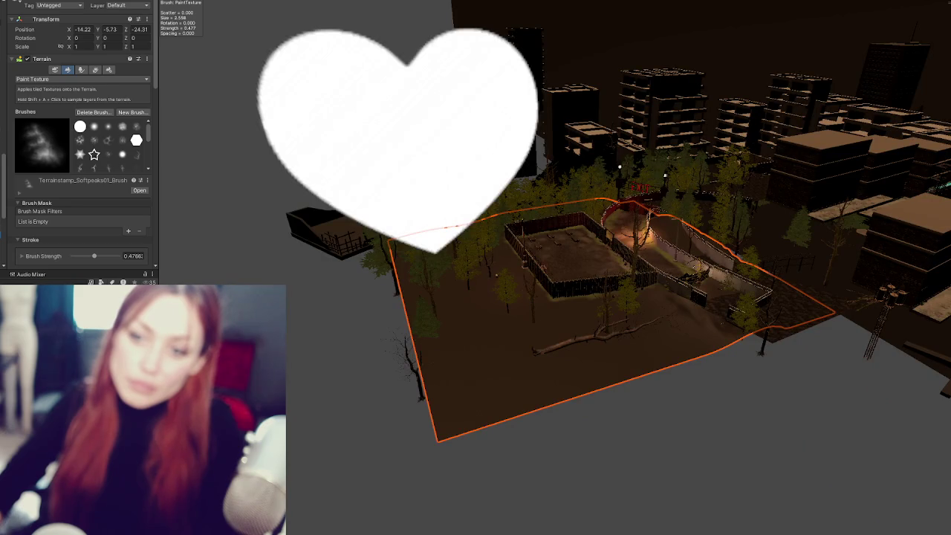
key("ctrl+z")
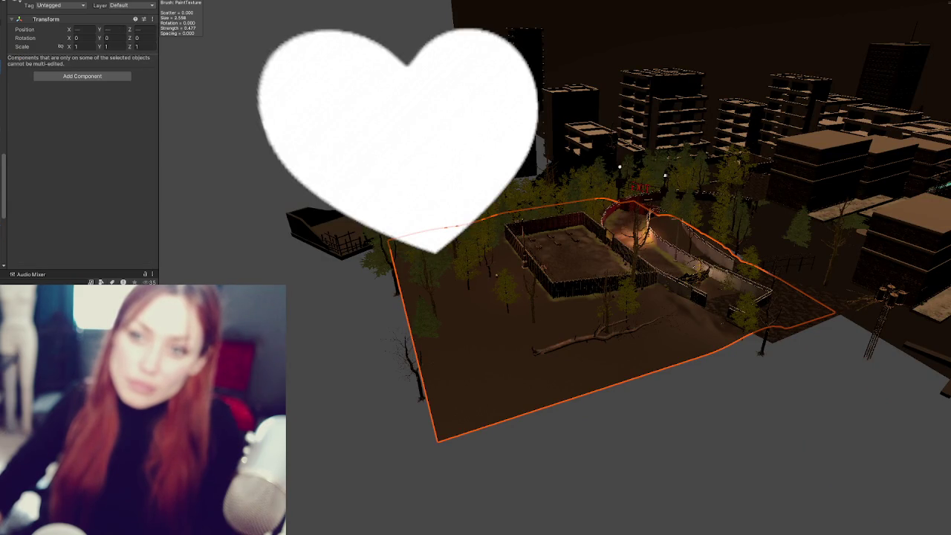
key("ctrl+z")
- Look down over the yard, select the terrain, and choose a paint layer with the round solid brush
key("f")
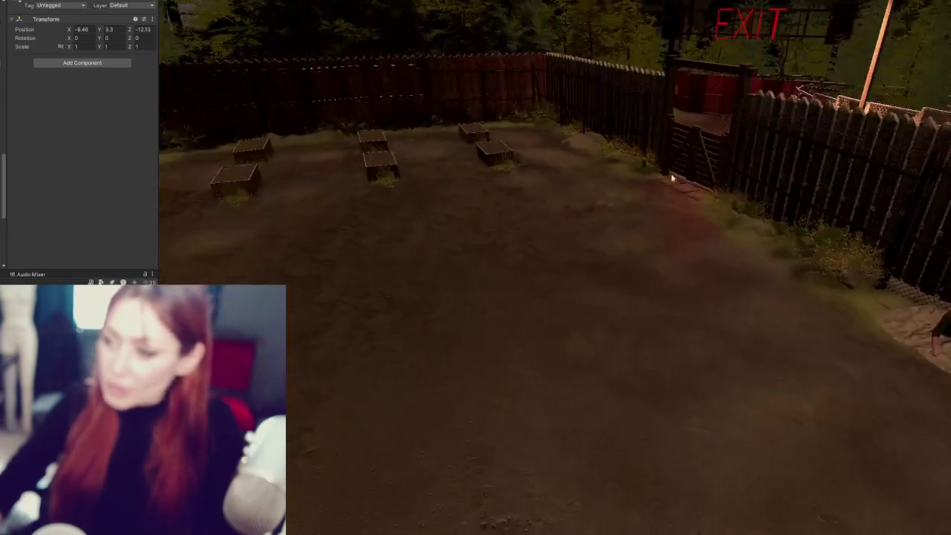
mouse_move(671, 177)
left_mouse_down()
mouse_move(547, 357)
mouse_move(573, 329)
left_mouse_up()
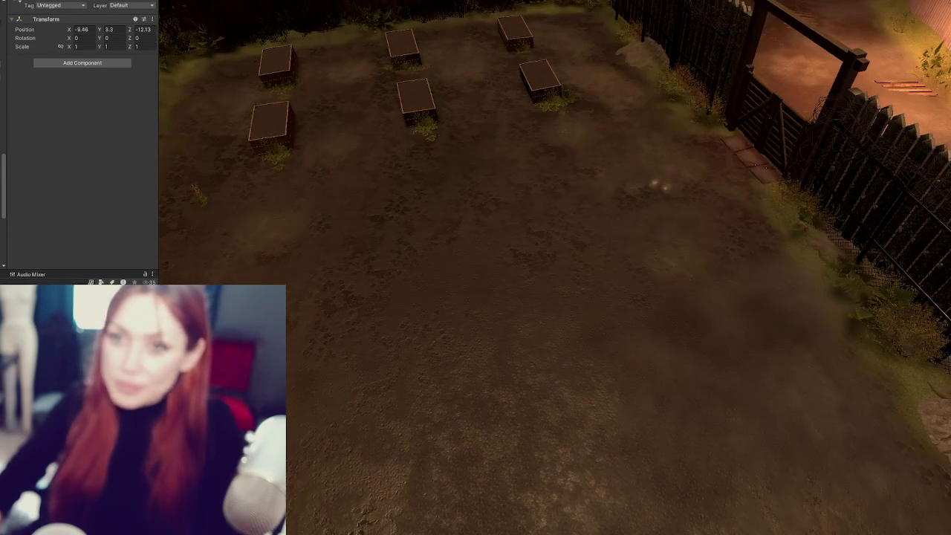
left_click(350, 223)
scroll(348, 223, "up", 3)
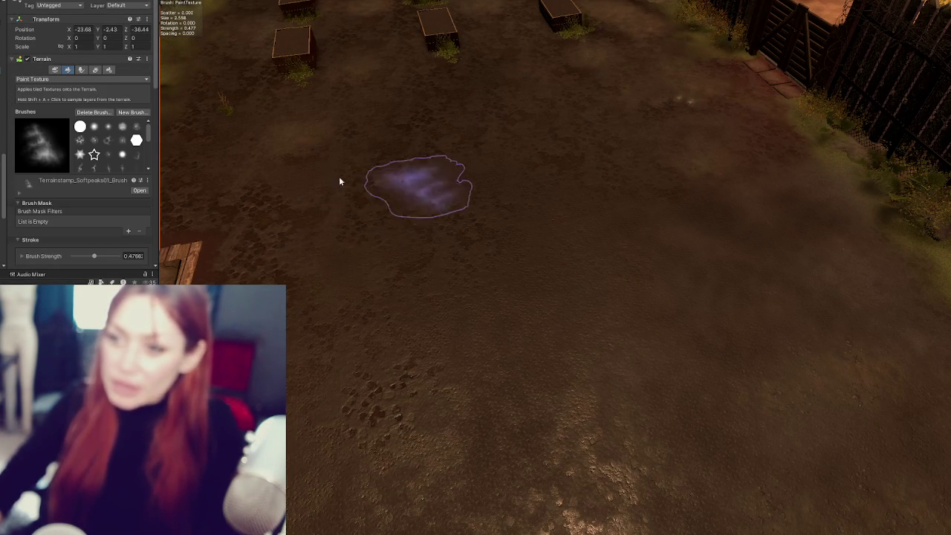
scroll(59, 213, "down", 10)
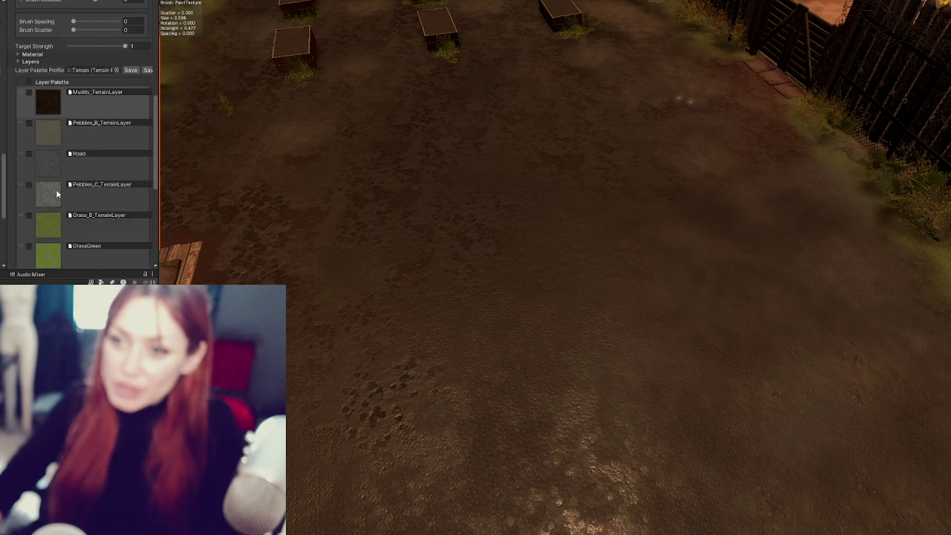
left_click(56, 110)
scroll(60, 96, "up", 12)
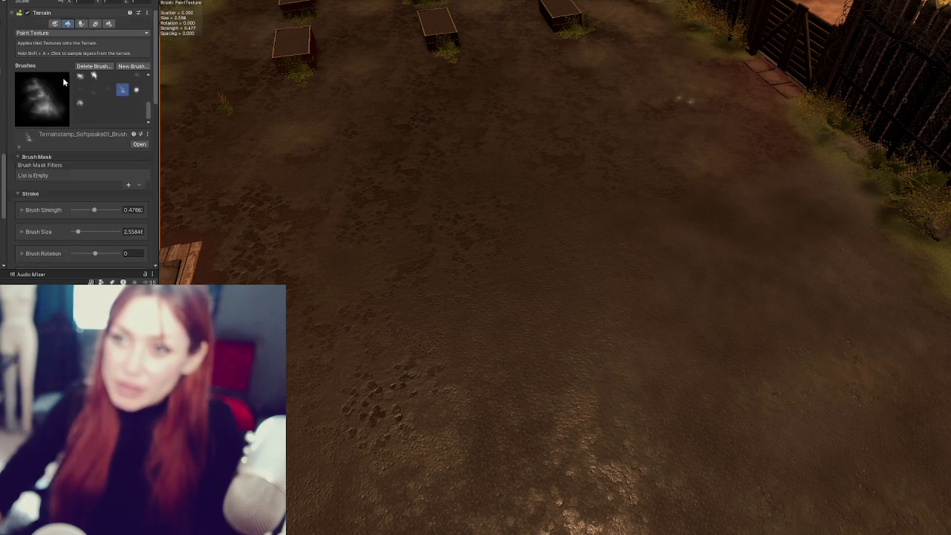
scroll(92, 158, "down", 3)
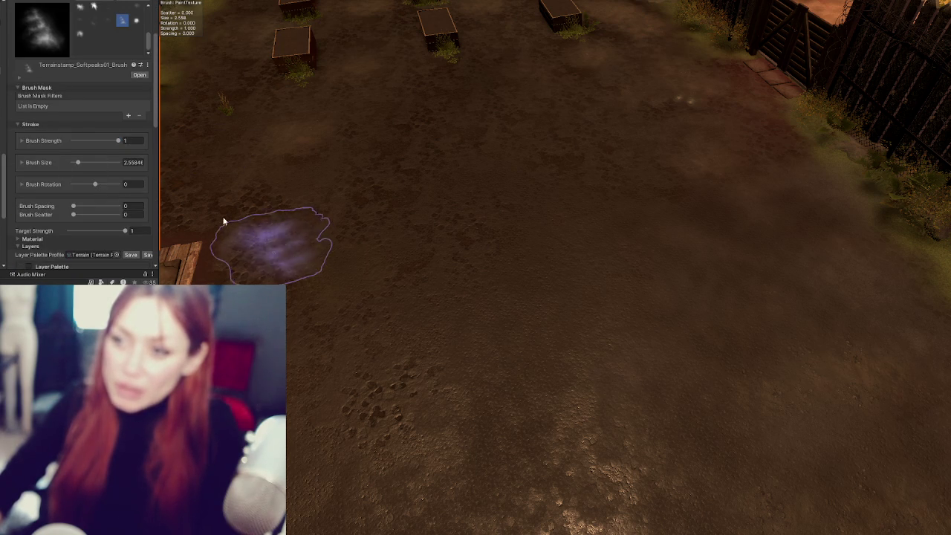
scroll(67, 32, "up", 1)
left_click(80, 58)
- Paint a broad dark rocky patch across the centre of the yard's ground
mouse_move(466, 306)
left_mouse_down()
mouse_move(431, 333)
mouse_move(484, 365)
mouse_move(360, 392)
left_mouse_up()
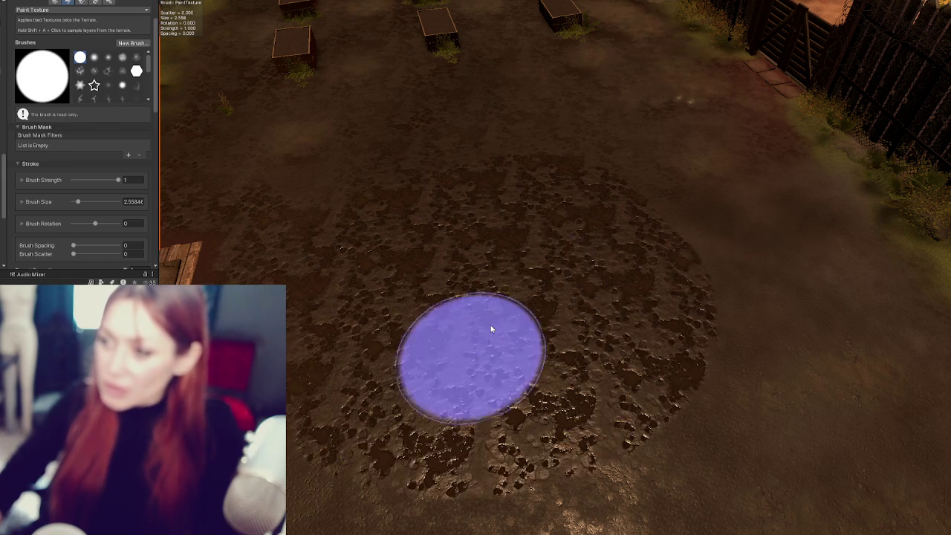
scroll(545, 308, "down", 5)
left_click_drag(546, 307, 452, 344)
mouse_move(561, 293)
left_mouse_down()
mouse_move(445, 306)
mouse_move(553, 213)
mouse_move(618, 305)
mouse_move(599, 365)
mouse_move(525, 398)
mouse_move(592, 405)
mouse_move(605, 223)
mouse_move(531, 281)
mouse_move(566, 329)
left_mouse_up()
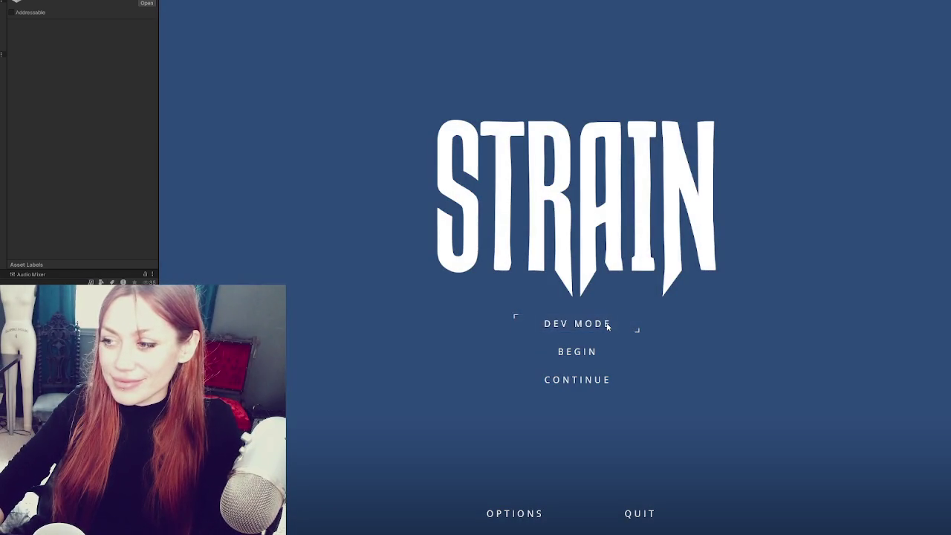
- Choose DEV MODE on the STRAIN main menu to load the game
left_click(607, 327)
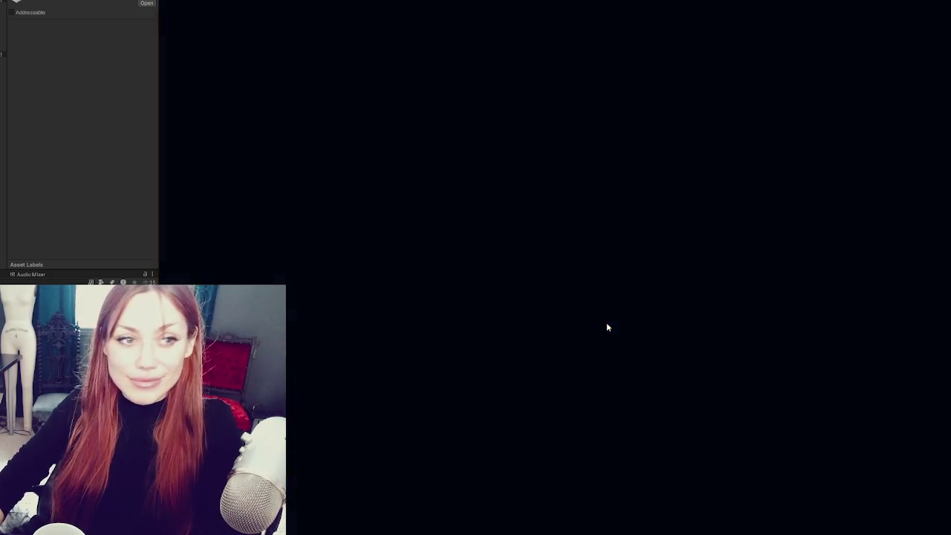
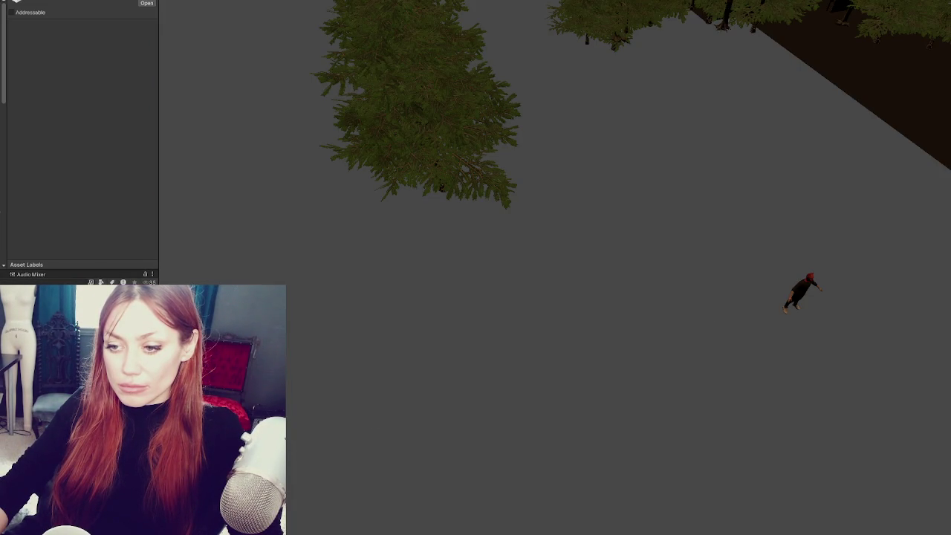
- Load the yard scene additively and set its terrain to Paint Texture with a soft cloudy brush
right_click(143, 142)
left_click(234, 210)
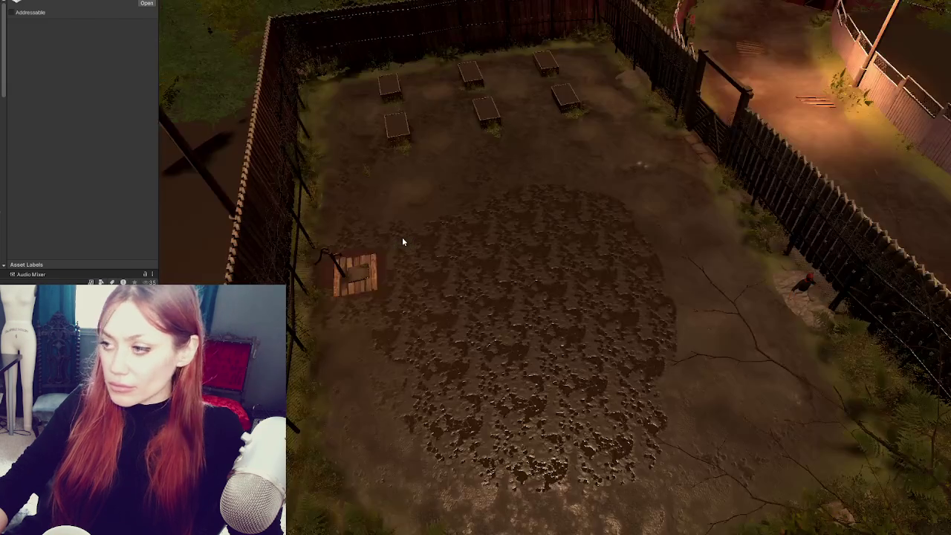
scroll(443, 265, "up", 3)
left_click(327, 239)
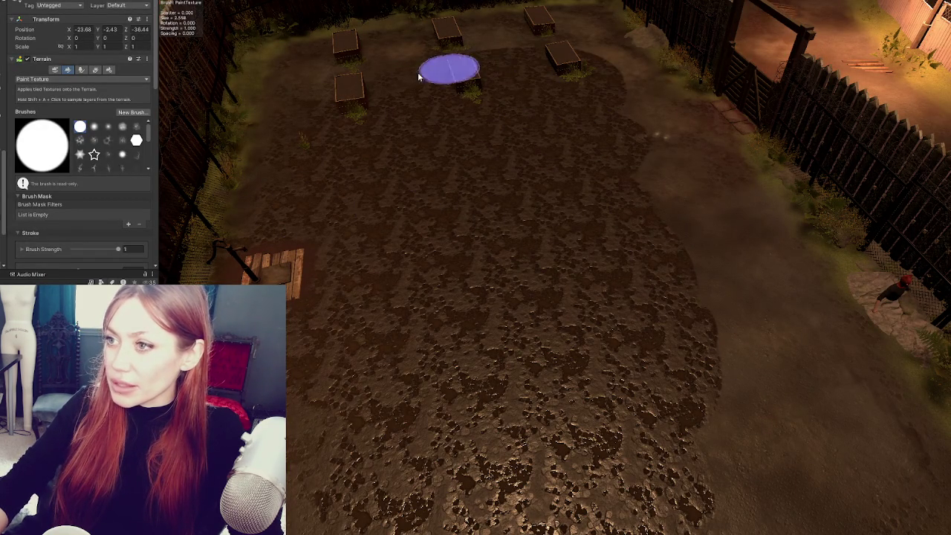
mouse_move(438, 96)
left_mouse_down()
mouse_move(579, 186)
mouse_move(579, 205)
mouse_move(713, 173)
mouse_move(852, 166)
mouse_move(852, 206)
mouse_move(688, 202)
mouse_move(617, 229)
mouse_move(602, 248)
mouse_move(595, 201)
mouse_move(633, 242)
left_mouse_up()
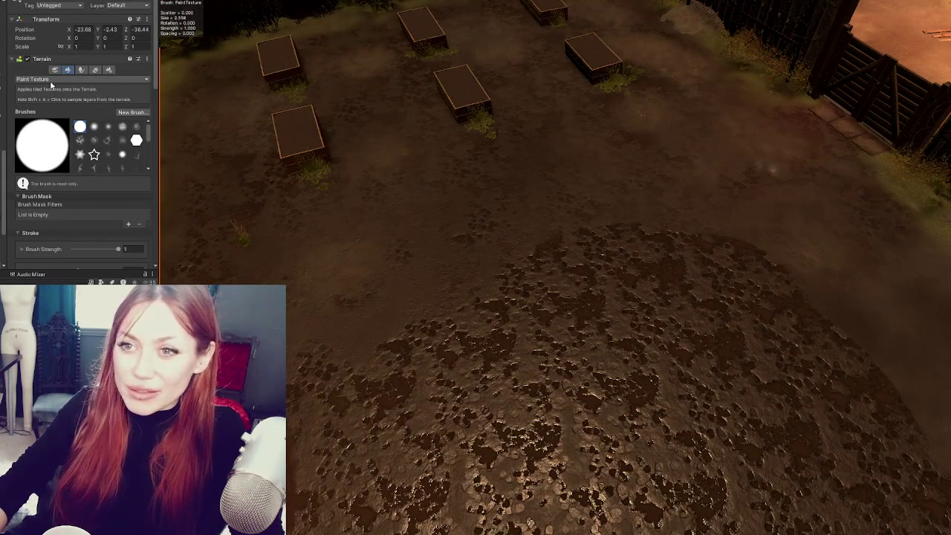
left_click(95, 141)
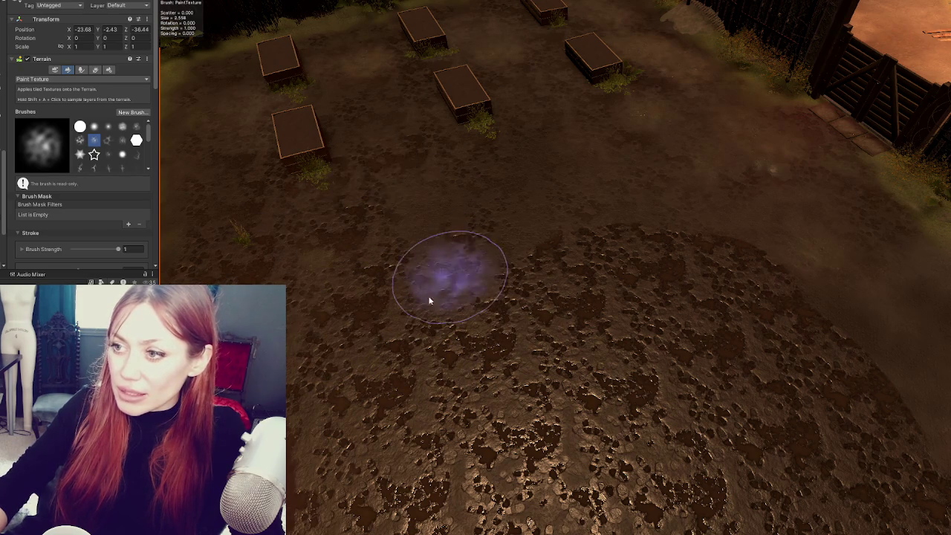
- Paint blotchy mud up toward the boxes and lower Brush Strength to 0.14
mouse_move(539, 180)
left_mouse_down()
mouse_move(603, 200)
mouse_move(505, 63)
mouse_move(428, 80)
left_mouse_up()
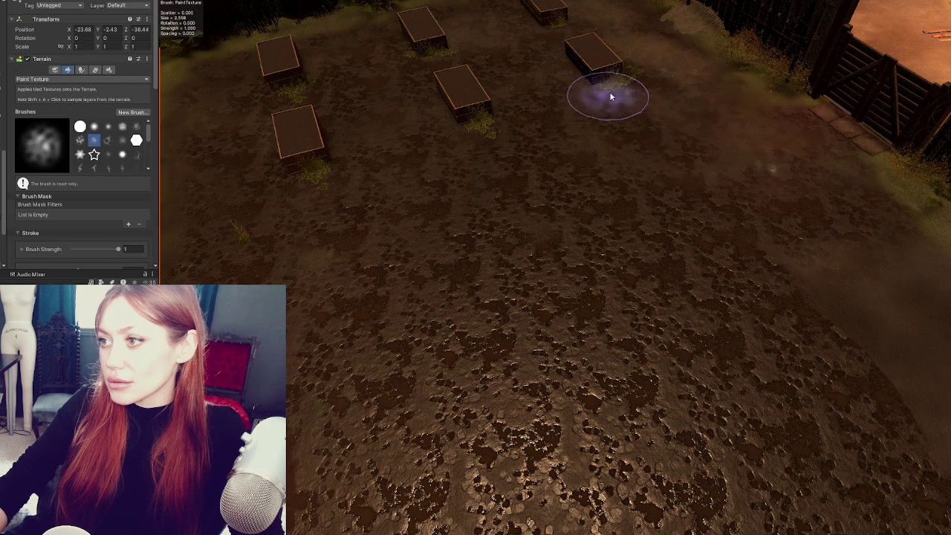
scroll(617, 111, "down", 2)
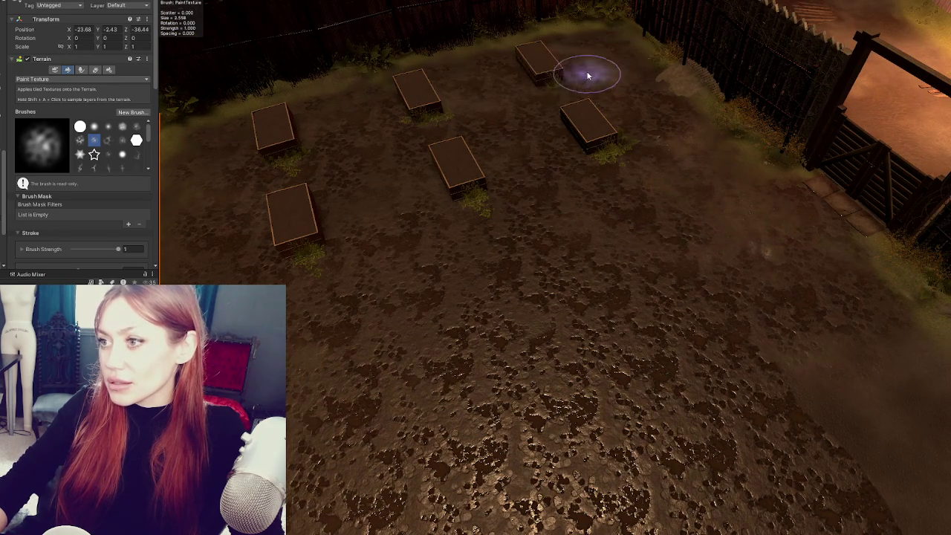
scroll(634, 169, "up", 2)
scroll(635, 170, "down", 2)
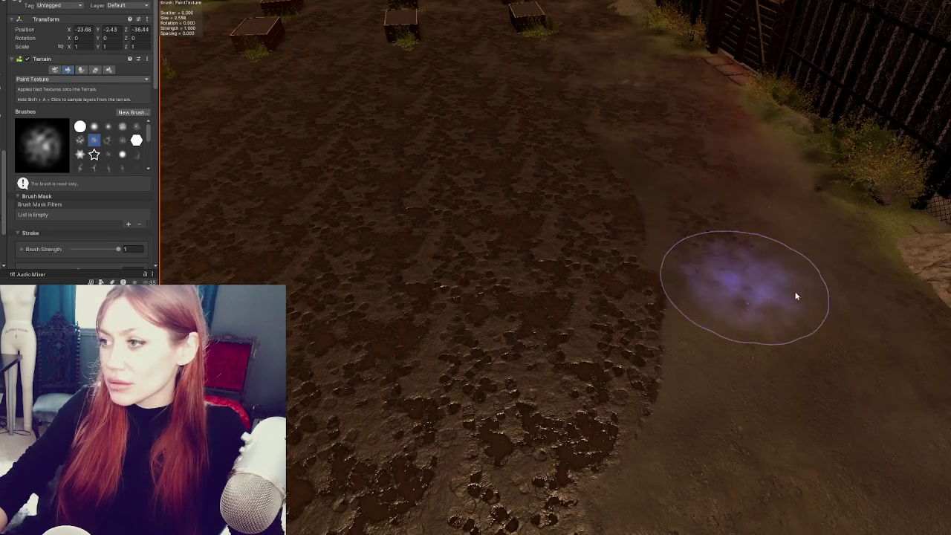
scroll(616, 219, "down", 2)
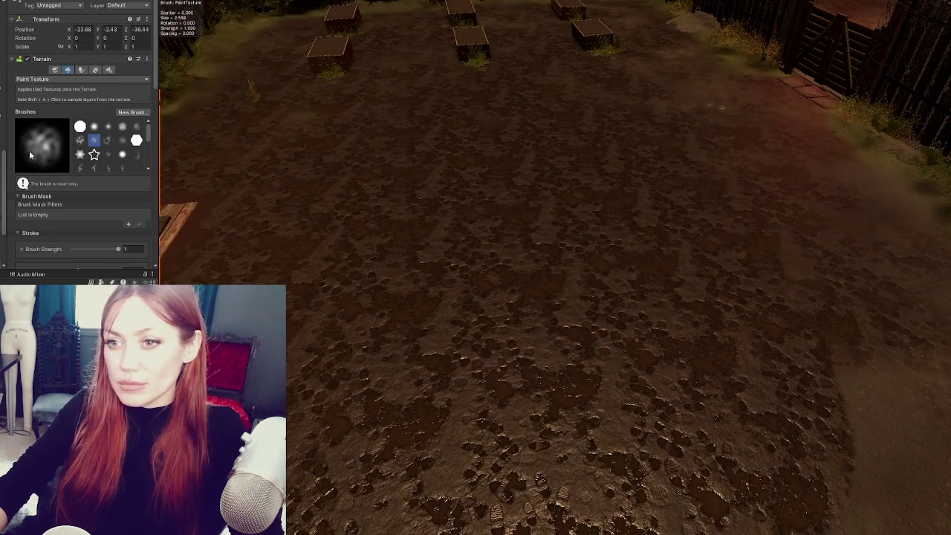
scroll(72, 215, "down", 5)
scroll(69, 208, "down", 2)
scroll(51, 133, "up", 3)
left_click_drag(78, 134, 79, 133)
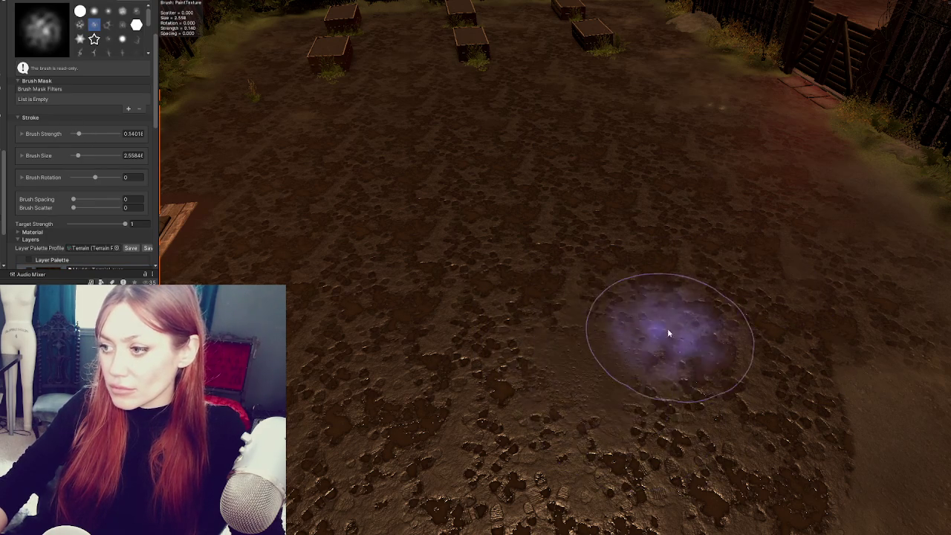
- Select the Mud layer and paint mud over the ground near the pallet
left_click_drag(382, 186, 569, 168)
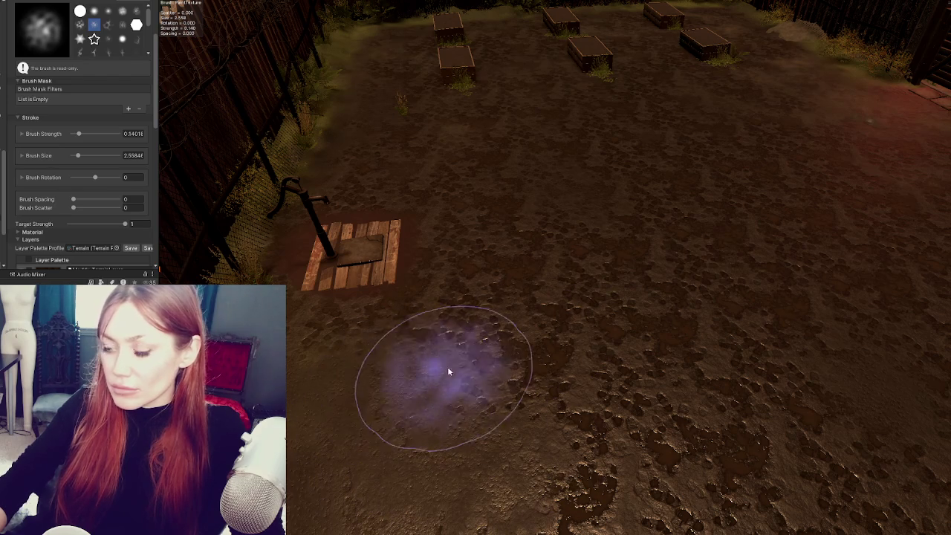
scroll(72, 107, "up", 3)
scroll(73, 106, "down", 5)
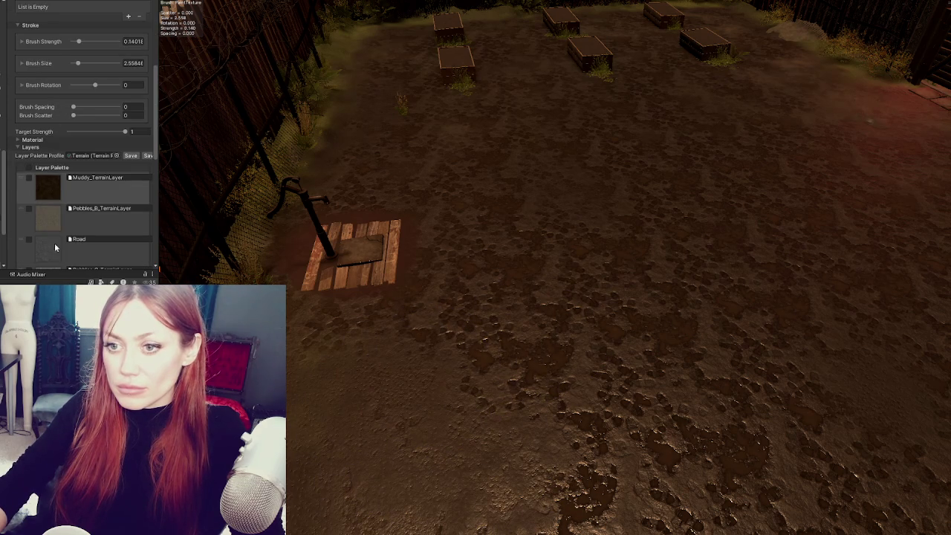
scroll(52, 248, "down", 7)
left_click(89, 172)
mouse_move(409, 440)
left_mouse_down()
mouse_move(378, 375)
mouse_move(424, 371)
mouse_move(357, 382)
mouse_move(414, 310)
left_mouse_up()
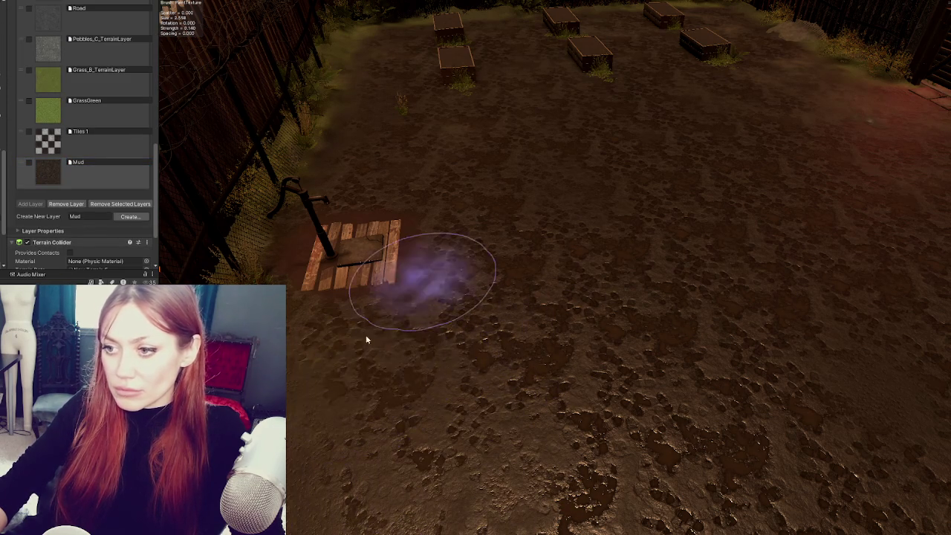
scroll(54, 93, "up", 10)
- Switch the terrain tool to Raise or Lower Terrain with the soft round brush
left_click(68, 77)
left_click(41, 85)
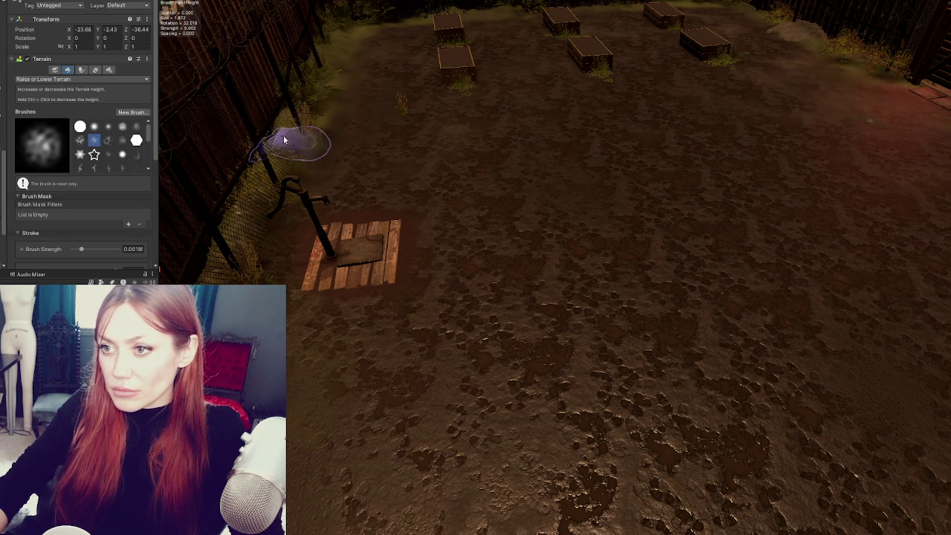
scroll(275, 131, "down", 5)
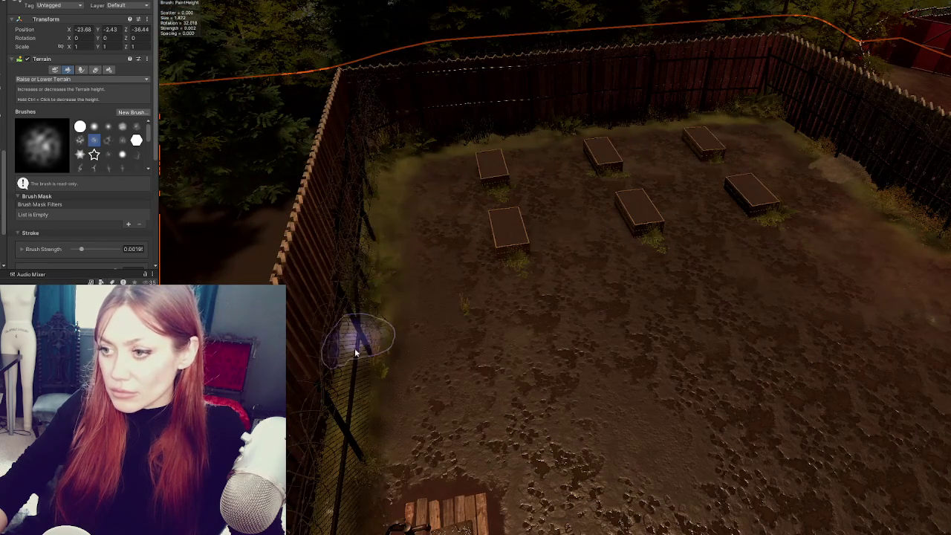
scroll(342, 350, "up", 3)
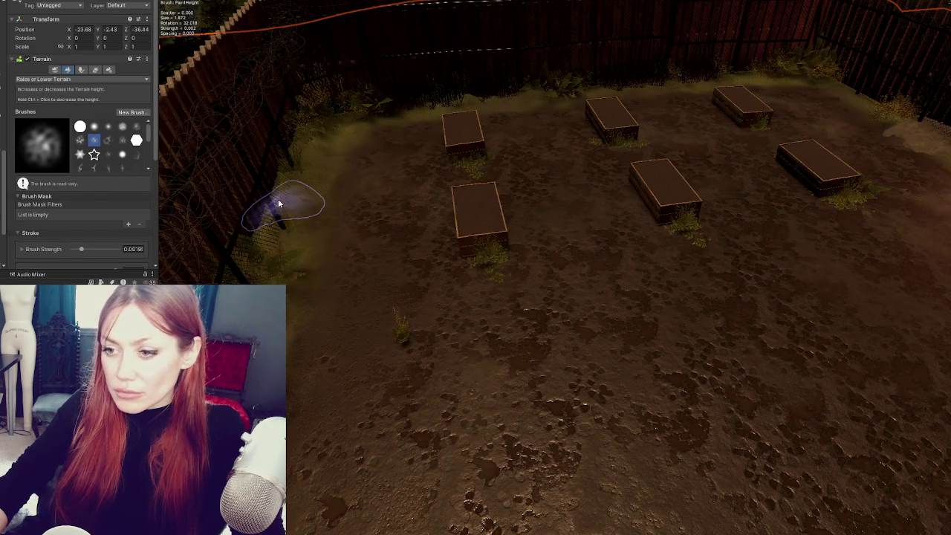
left_click(93, 126)
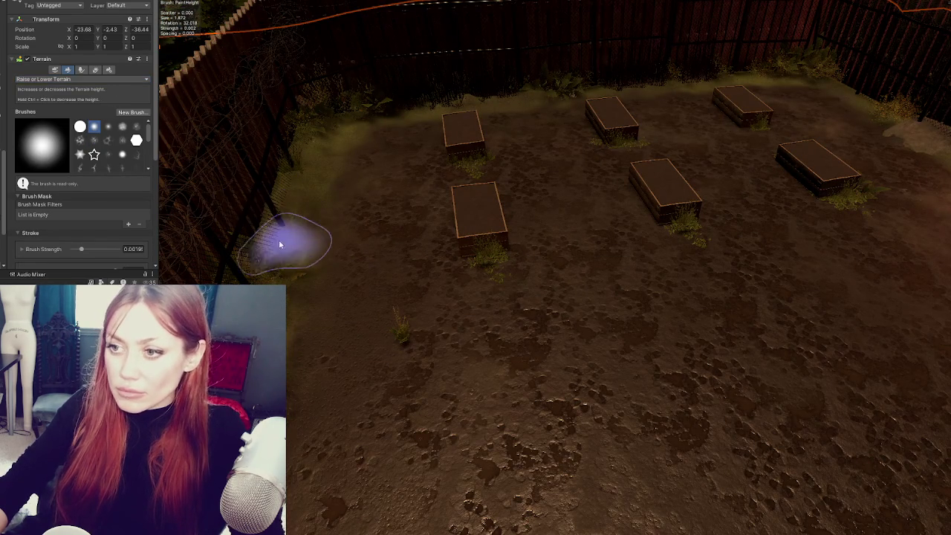
- Bring the fence past the pump into view and change the tool to Set Height
scroll(339, 287, "up", 3)
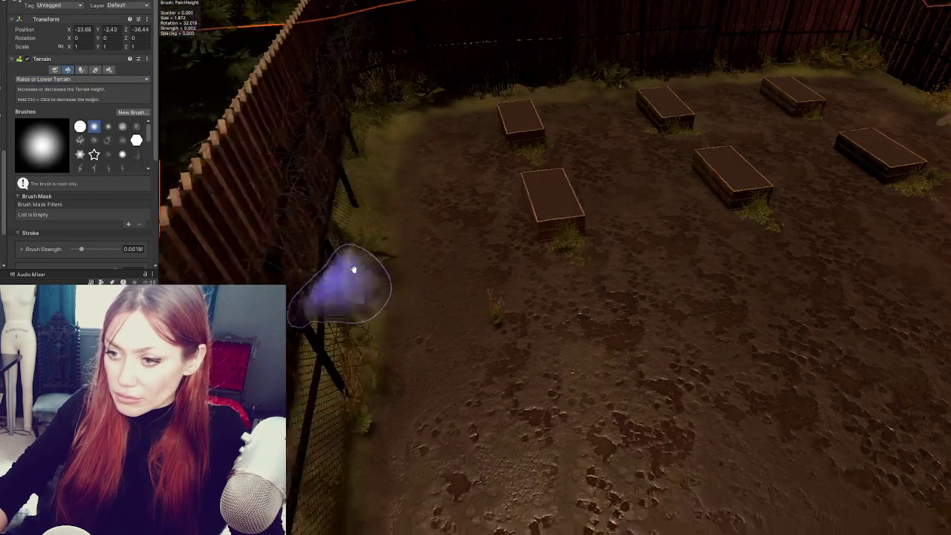
mouse_move(342, 395)
left_mouse_down()
mouse_move(374, 339)
mouse_move(339, 289)
left_mouse_up()
mouse_move(391, 314)
left_mouse_down()
mouse_move(327, 365)
mouse_move(314, 336)
mouse_move(436, 362)
mouse_move(392, 403)
left_mouse_up()
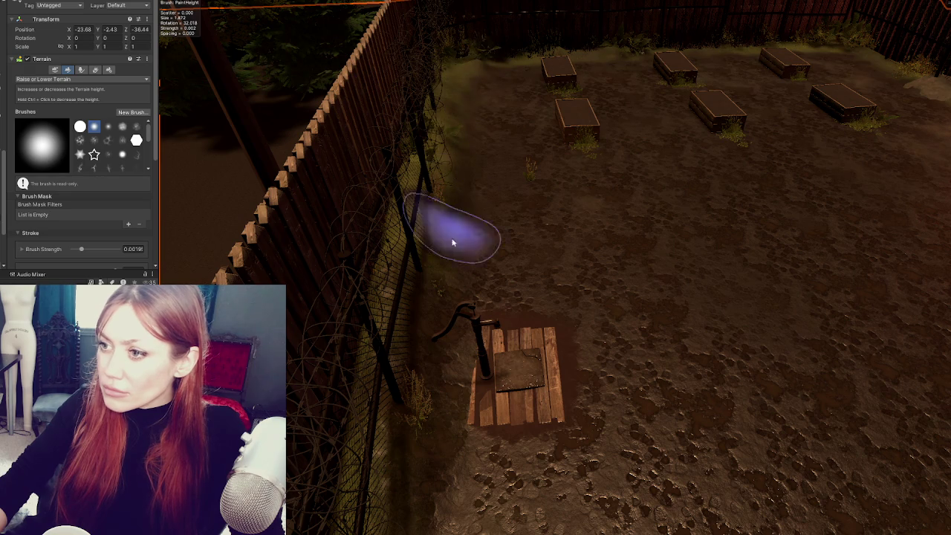
left_click_drag(439, 298, 439, 210)
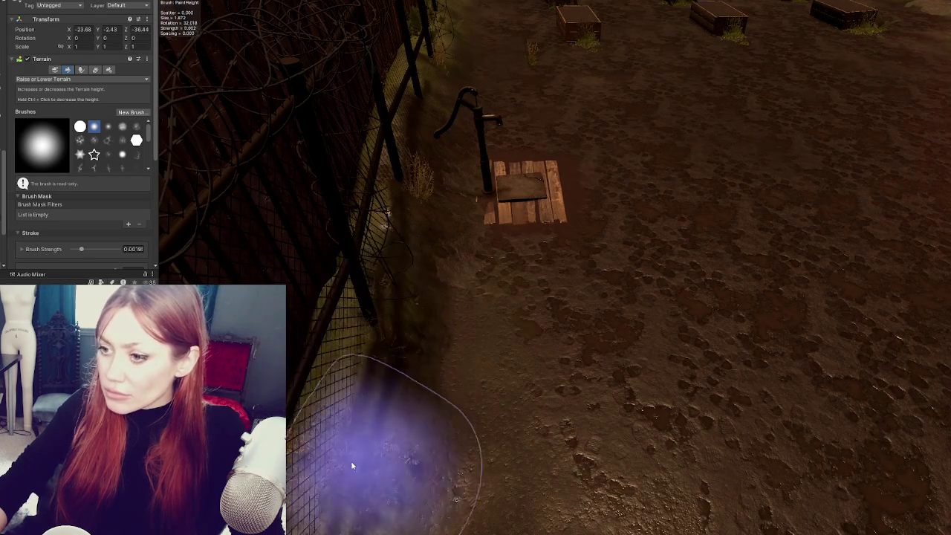
scroll(329, 357, "down", 5)
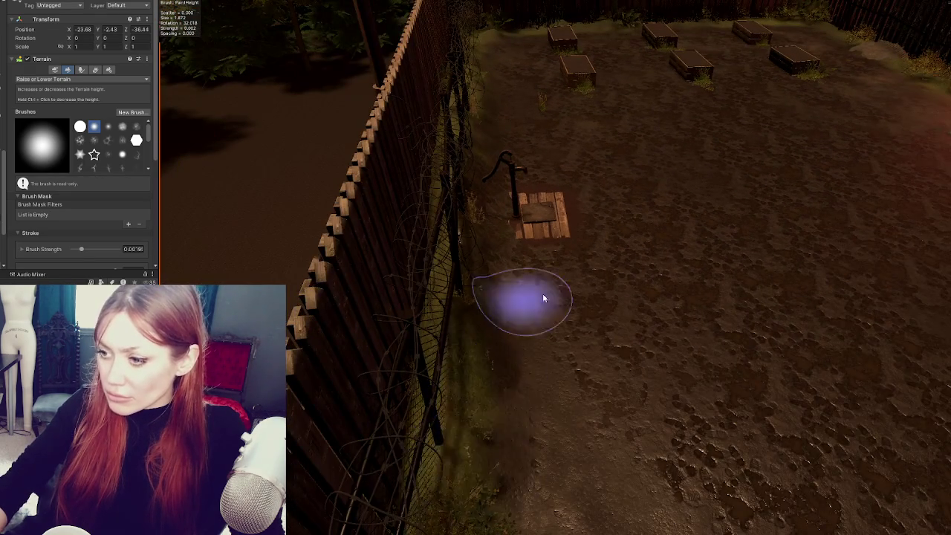
scroll(510, 308, "up", 3)
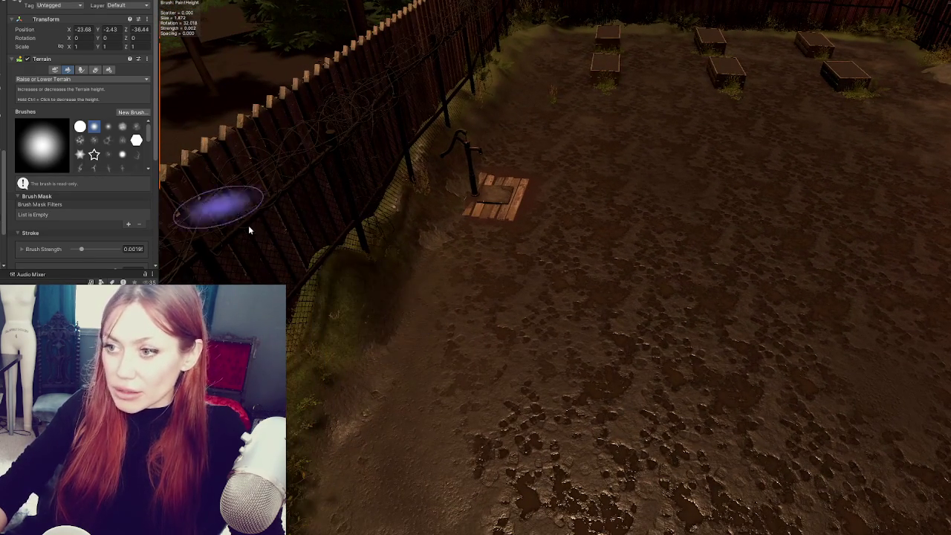
left_click(59, 79)
left_click(42, 107)
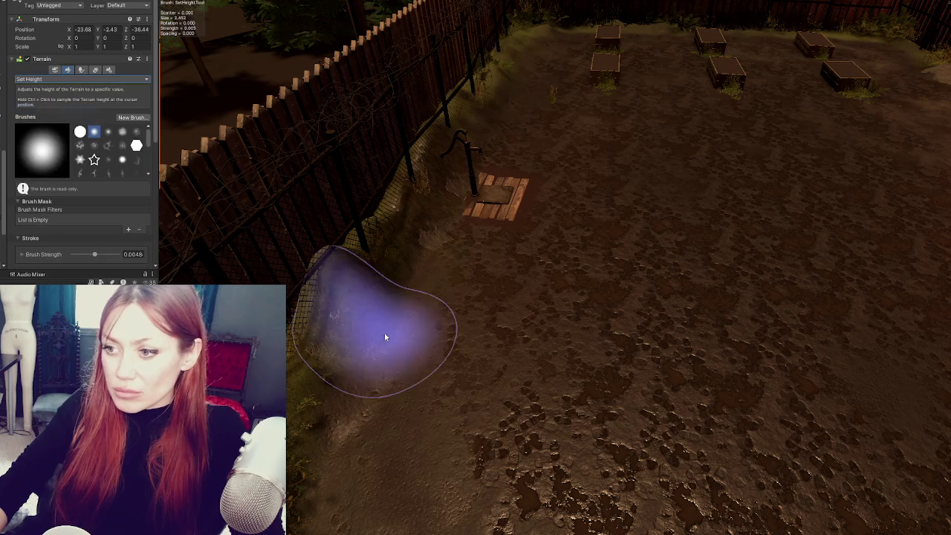
- Flatten the ground beside the fence, then level around the pallet with a smaller noisy brush
left_click(344, 268)
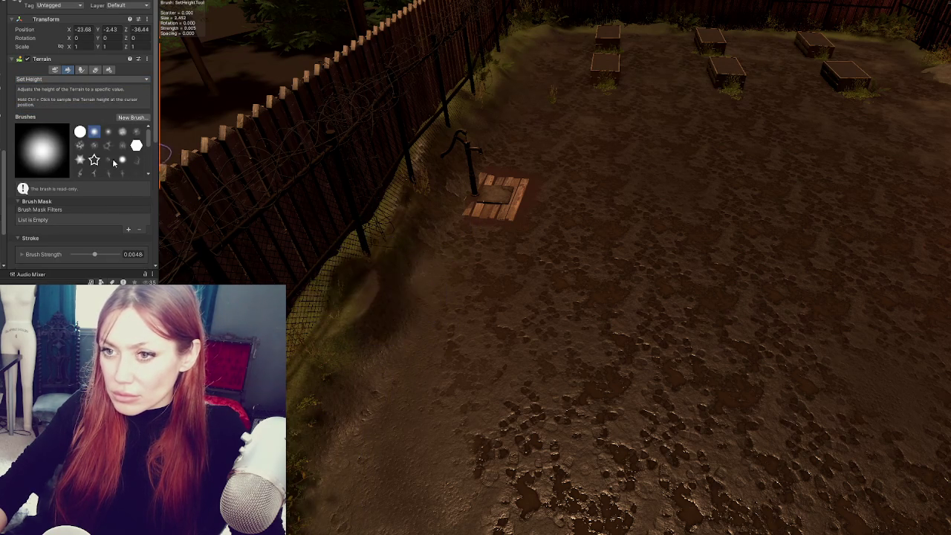
left_click(94, 145)
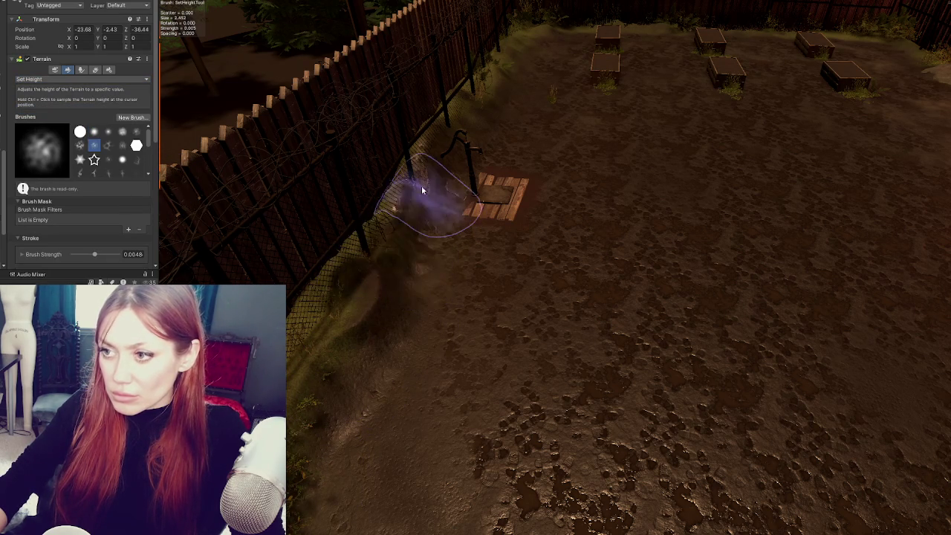
left_click_drag(446, 138, 403, 276)
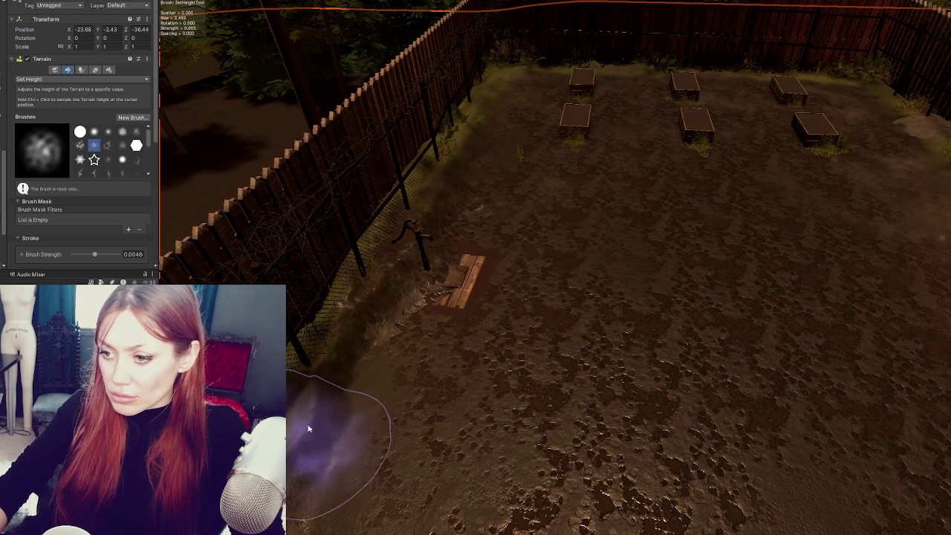
scroll(84, 194, "down", 3)
left_click(88, 188)
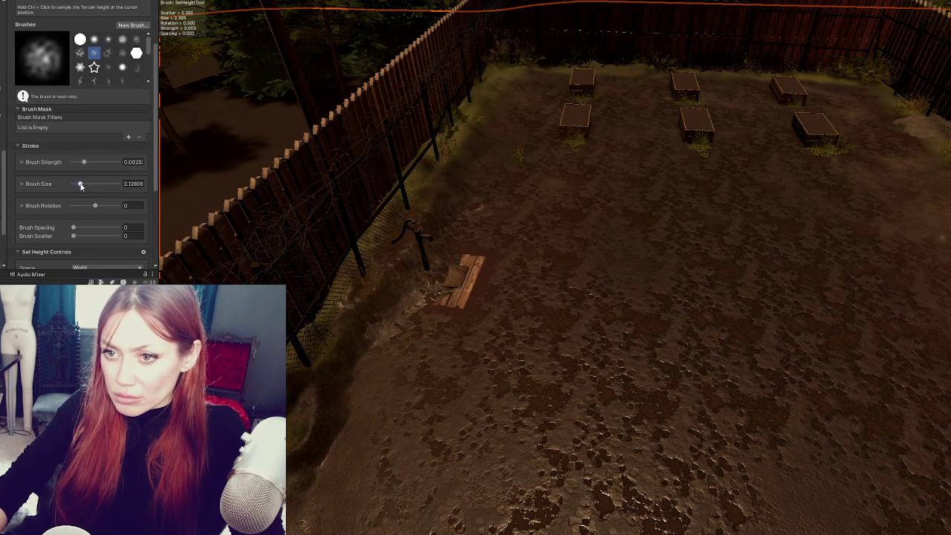
mouse_move(405, 293)
left_mouse_down()
mouse_move(437, 260)
mouse_move(445, 212)
mouse_move(478, 166)
mouse_move(424, 219)
mouse_move(386, 280)
mouse_move(393, 248)
mouse_move(461, 152)
mouse_move(446, 159)
mouse_move(457, 185)
mouse_move(461, 153)
mouse_move(496, 97)
mouse_move(463, 212)
mouse_move(416, 245)
mouse_move(357, 319)
mouse_move(631, 238)
left_mouse_up()
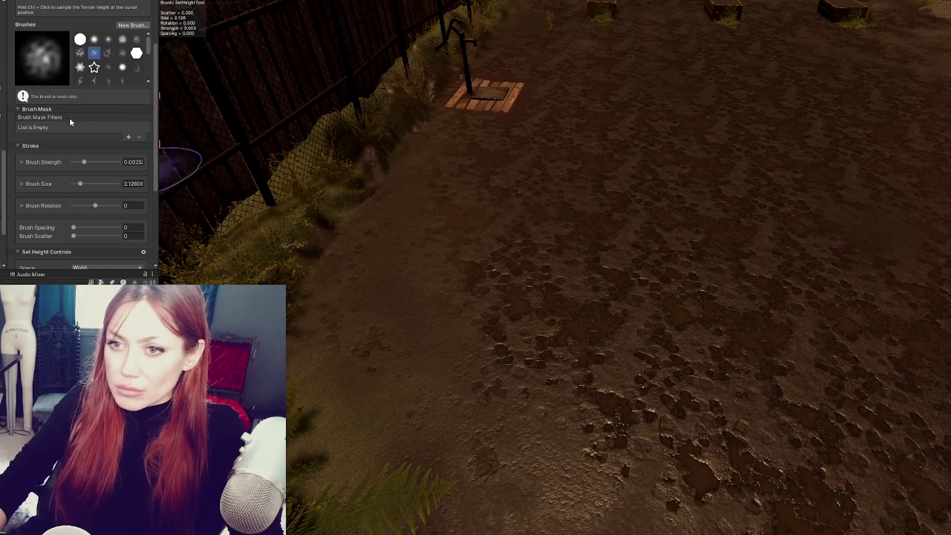
scroll(52, 57, "up", 3)
- Raise the ground along the chain-link fence base with Raise or Lower Terrain
left_click(45, 56)
left_click(37, 93)
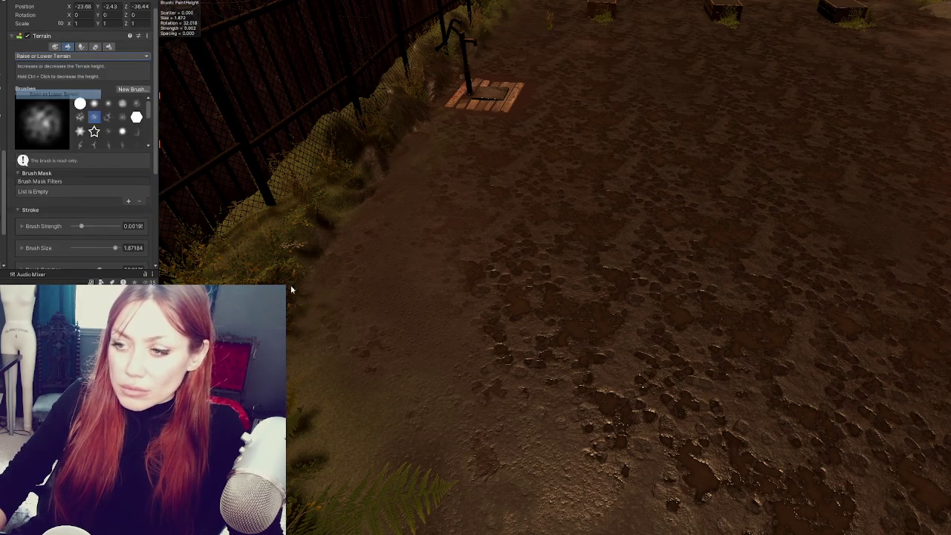
mouse_move(334, 325)
left_mouse_down()
mouse_move(403, 364)
mouse_move(385, 221)
mouse_move(387, 278)
mouse_move(377, 238)
left_mouse_up()
scroll(408, 361, "down", 3)
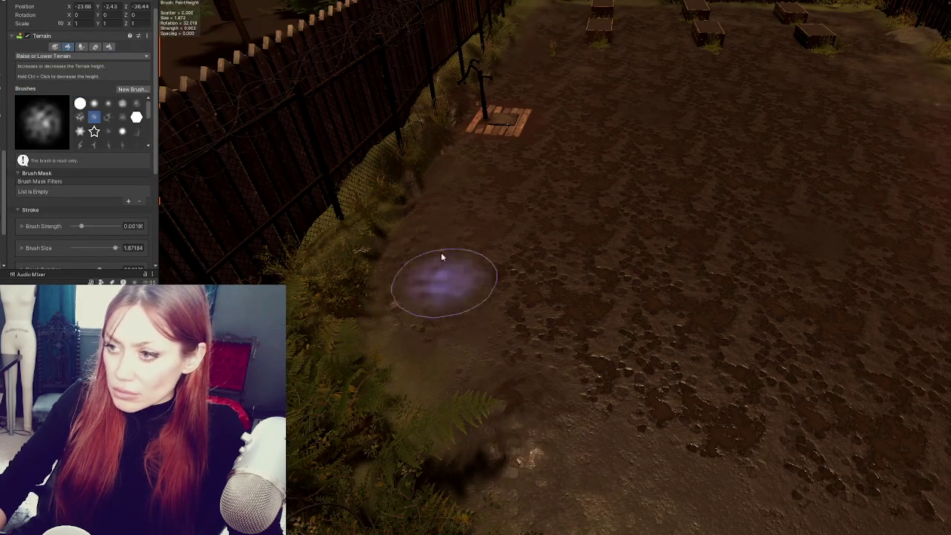
scroll(431, 198, "down", 3)
scroll(463, 244, "up", 3)
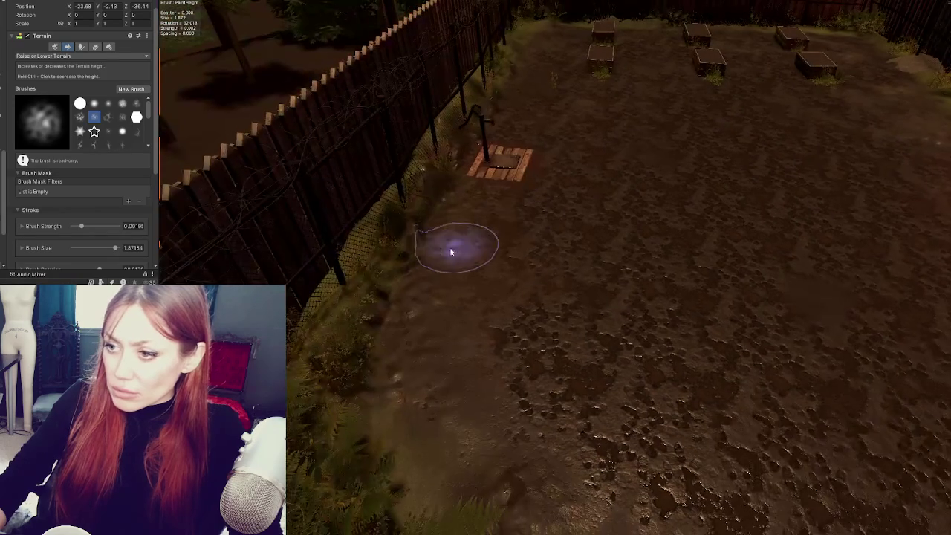
- Switch to Smooth Height to even out the raised ground along the fence
left_click(82, 57)
left_click(64, 131)
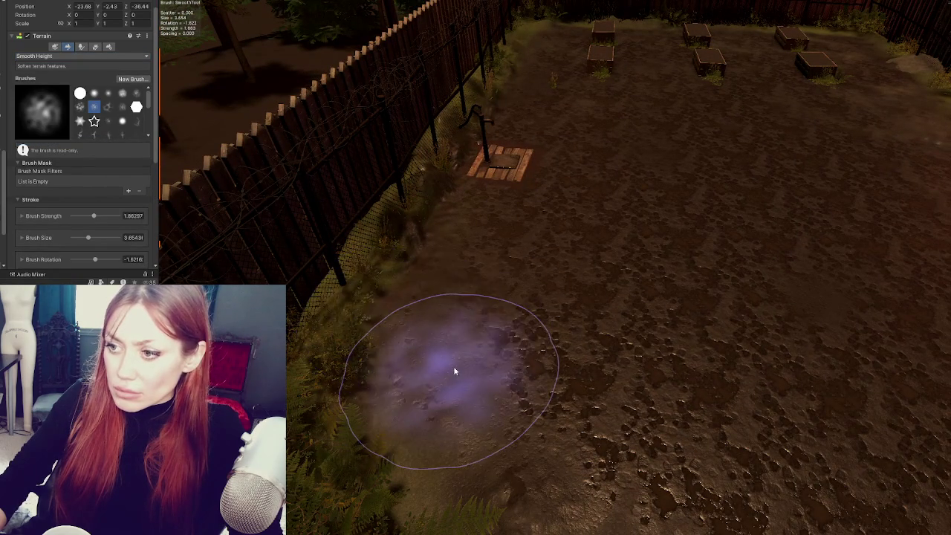
scroll(810, 283, "down", 2)
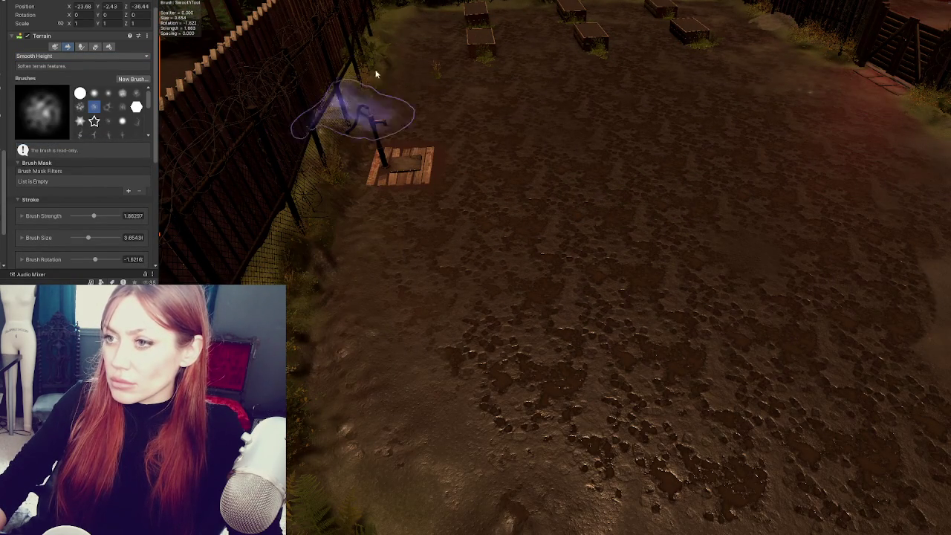
scroll(669, 59, "down", 1)
mouse_move(902, 399)
left_mouse_down()
mouse_move(781, 254)
mouse_move(642, 268)
left_mouse_up()
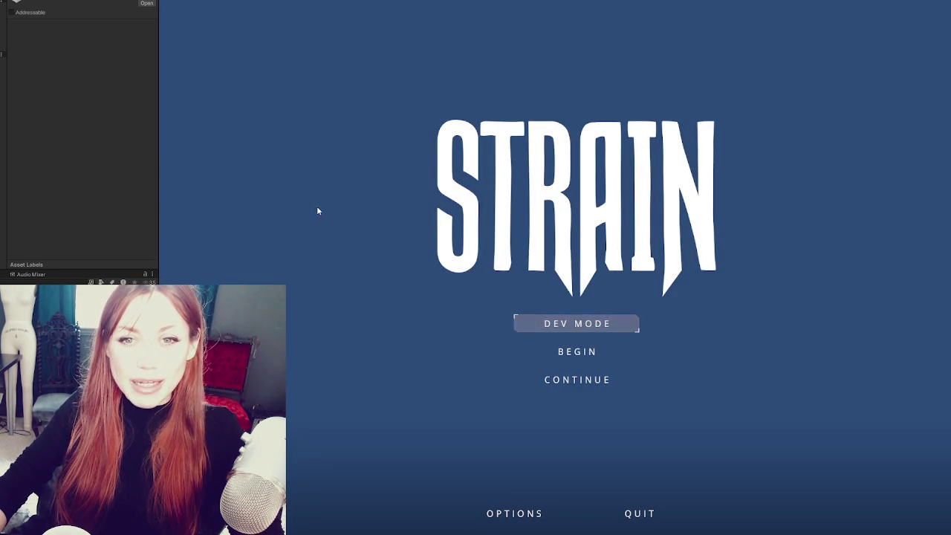
- Choose DEV MODE on the STRAIN title menu to start the game
left_click(522, 327)
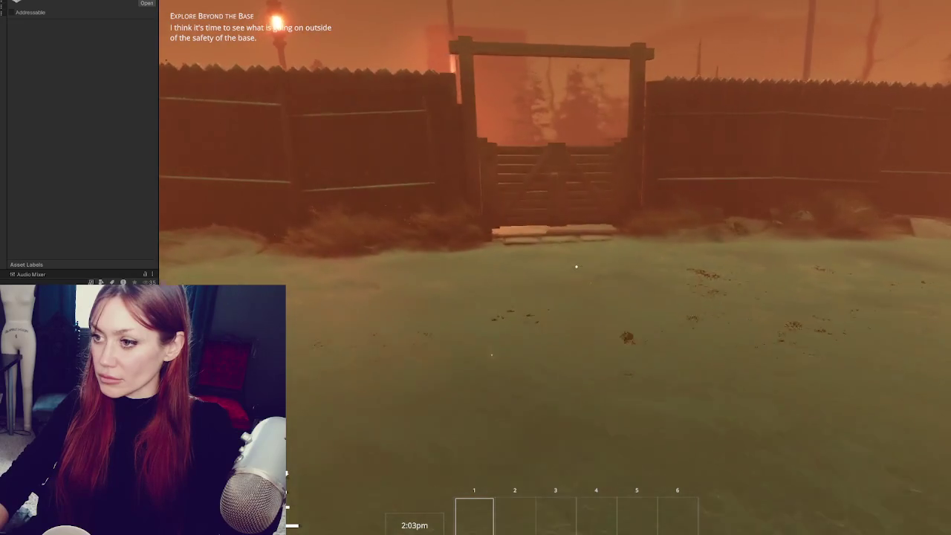
- Walk through the wooden gates past the EXIT sign into the field outside the base
key("w")
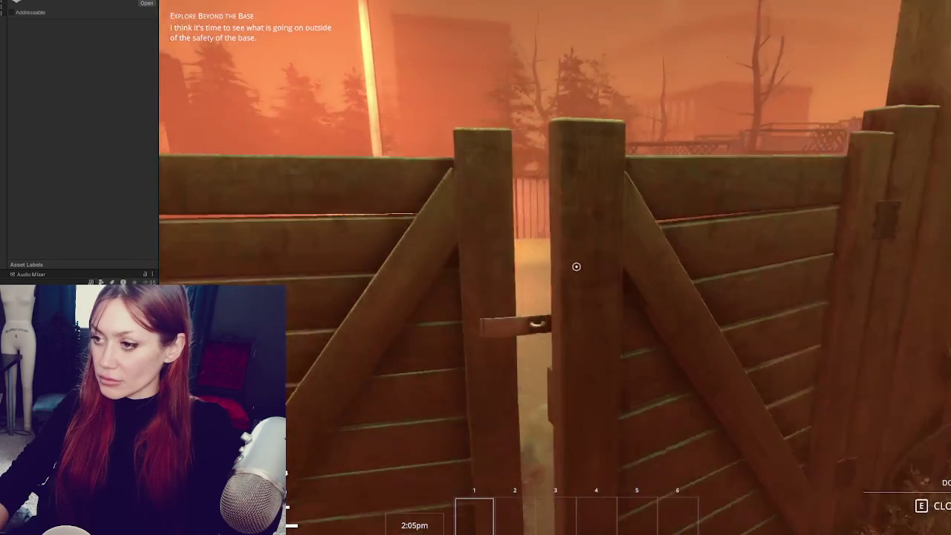
key("e")
key("w")
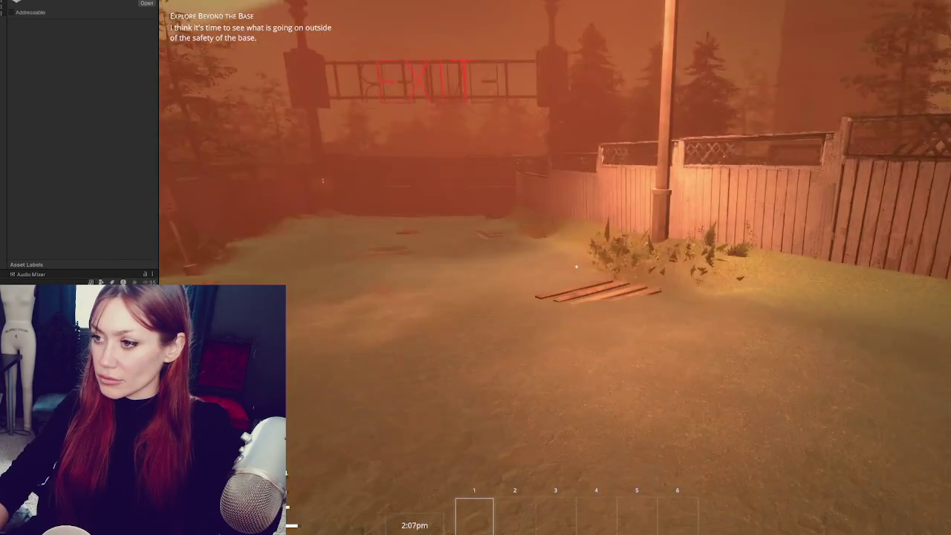
key("w")
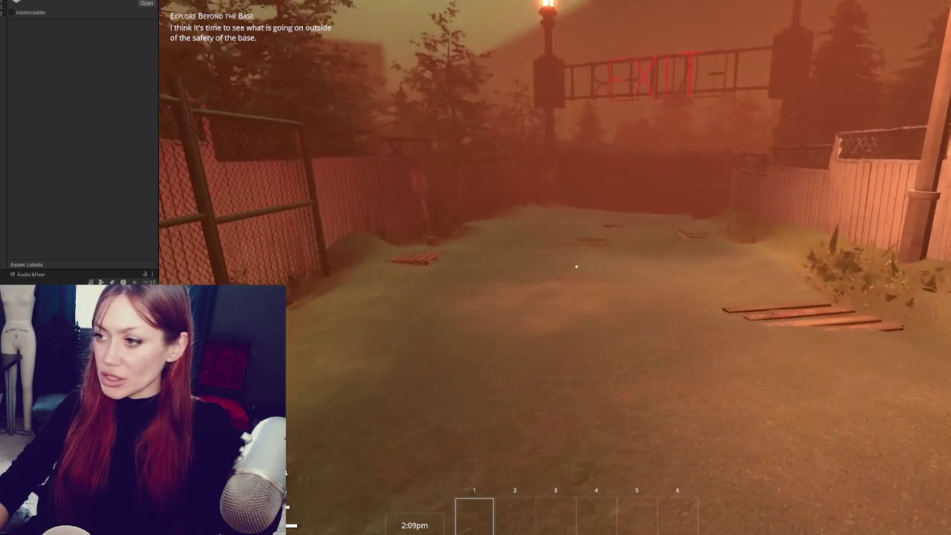
key("w")
key("e")
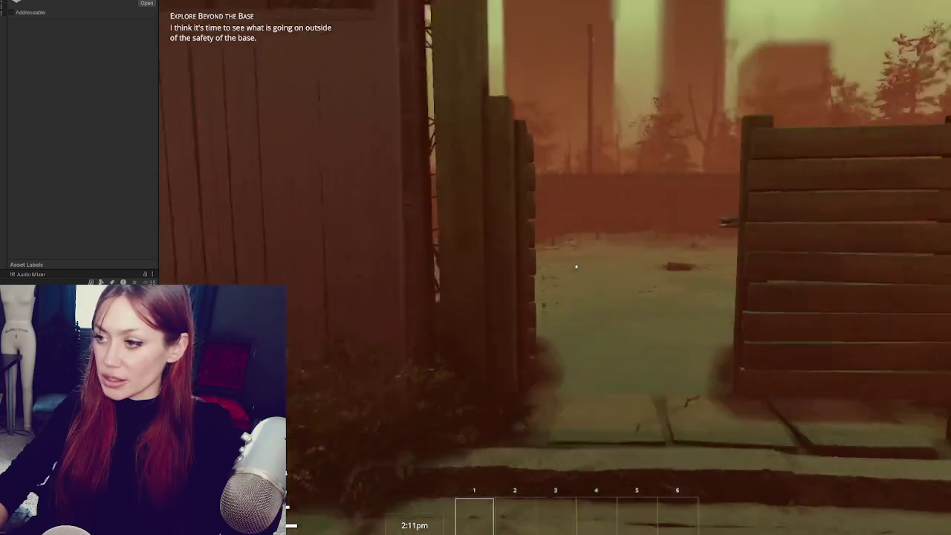
key("w")
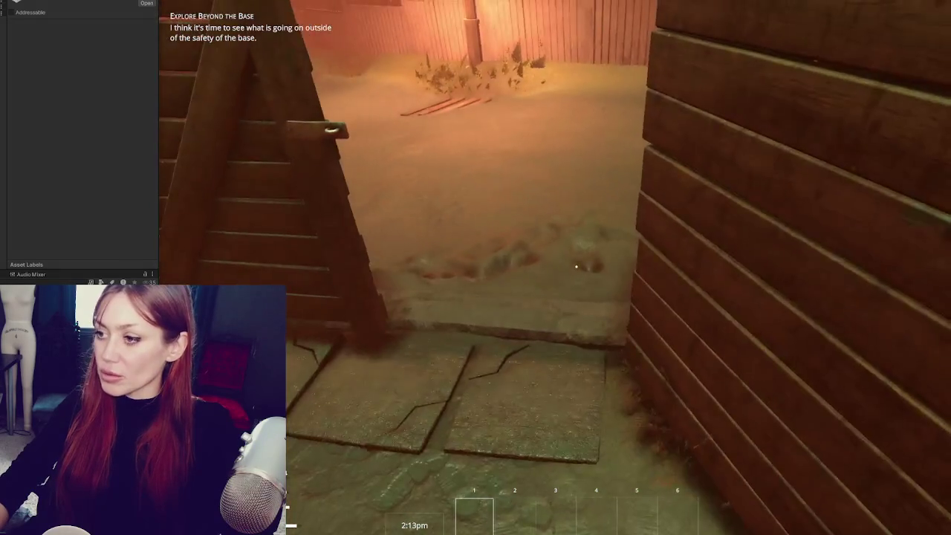
key("w")
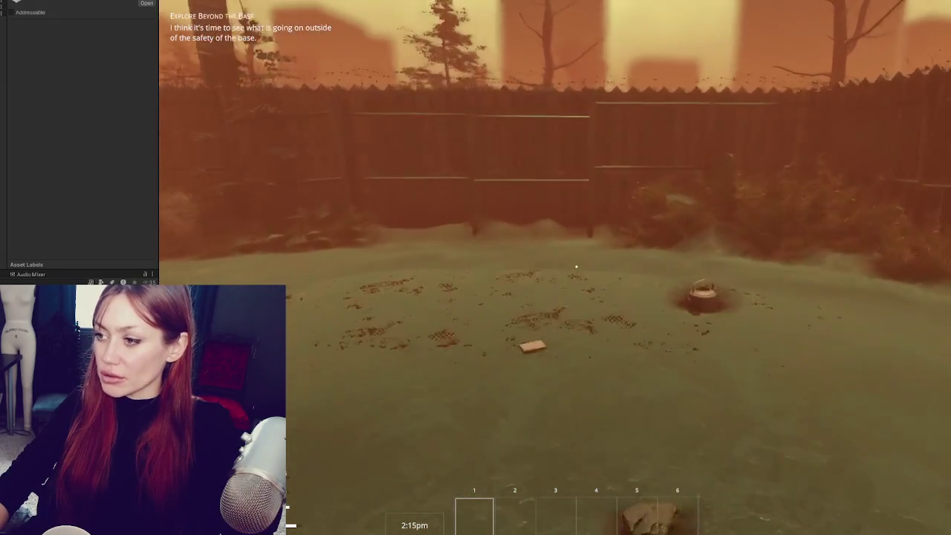
key("w")
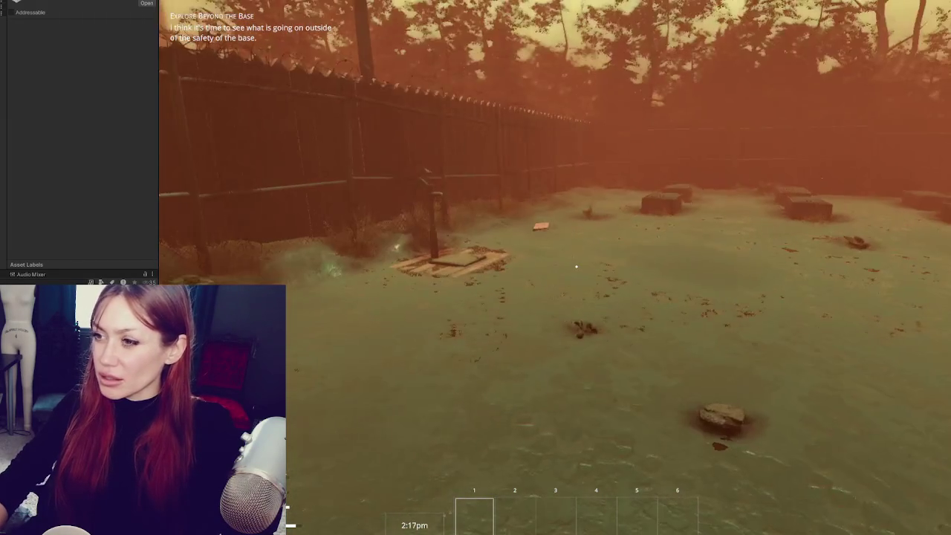
key("w")
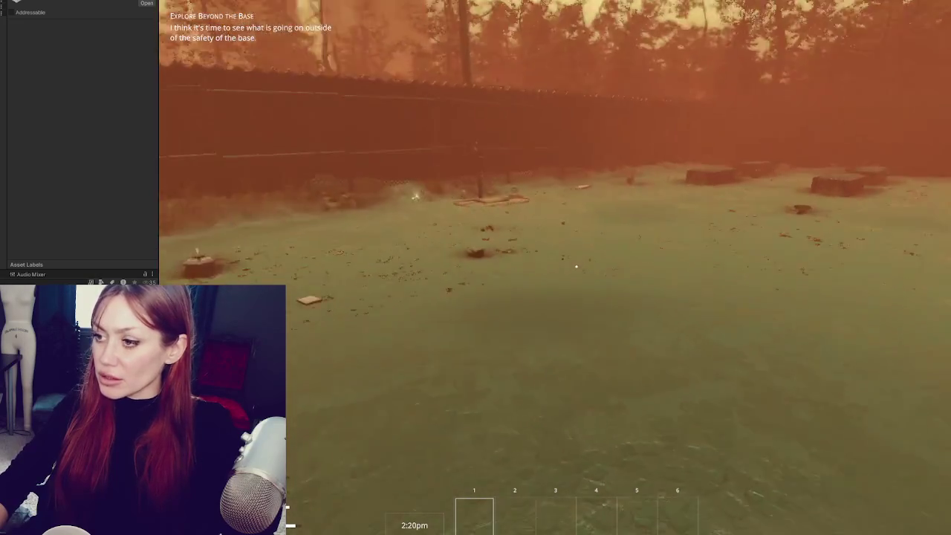
- Build a Newspaper Bed from the in-game menu and place it in the yard
key("Tab")
left_click(760, 53)
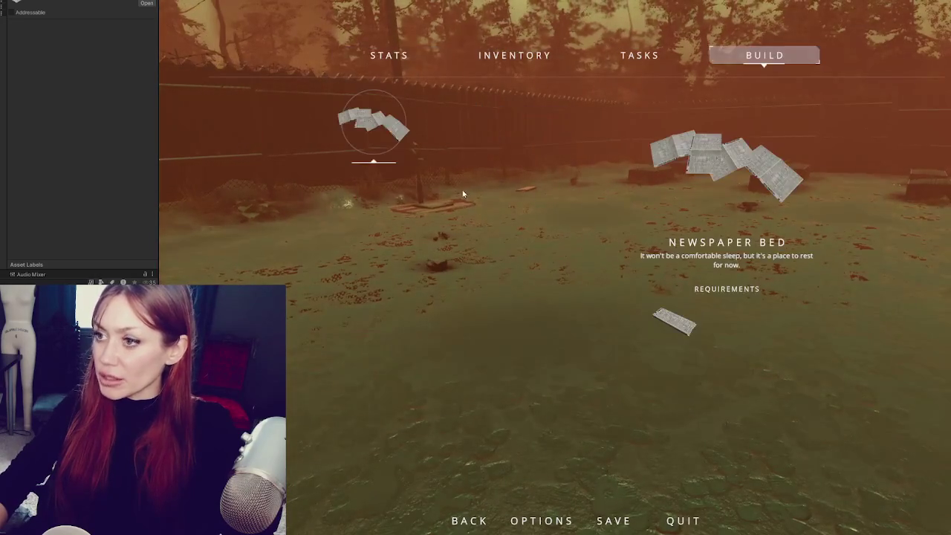
left_click(462, 189)
key("w")
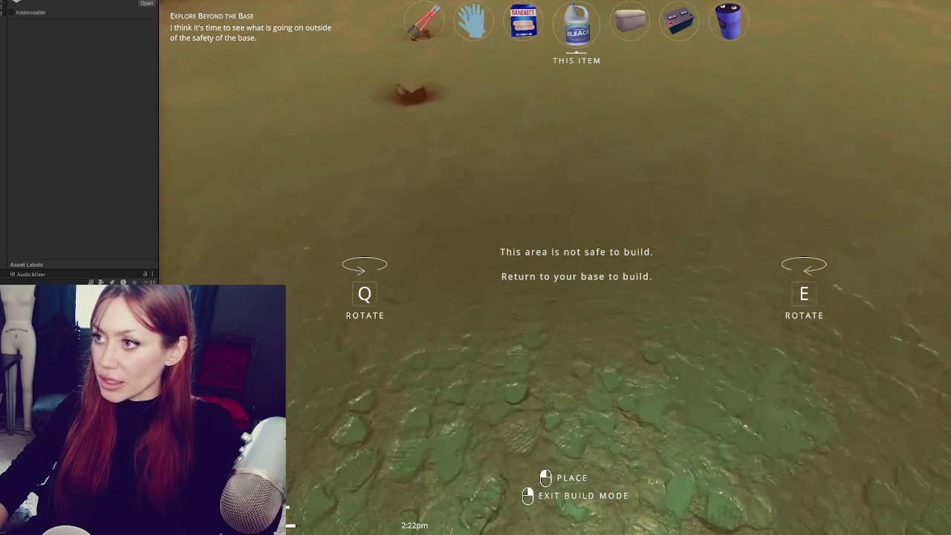
right_click(577, 270)
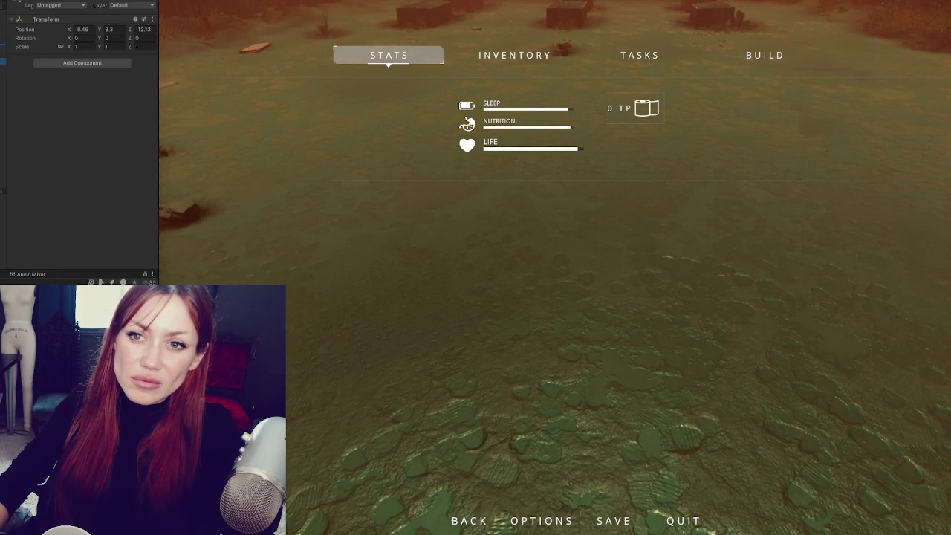
right_click(463, 264)
key("b")
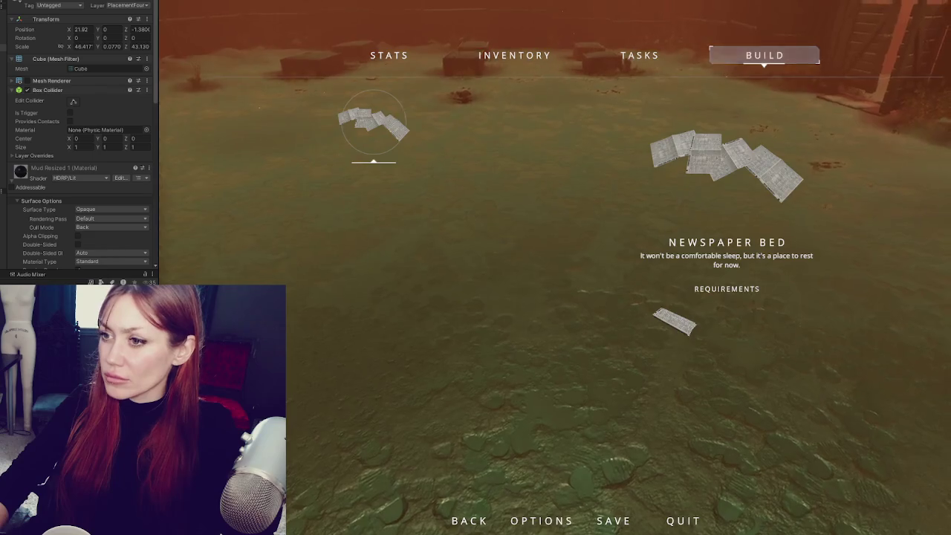
left_click(394, 117)
left_click(576, 266)
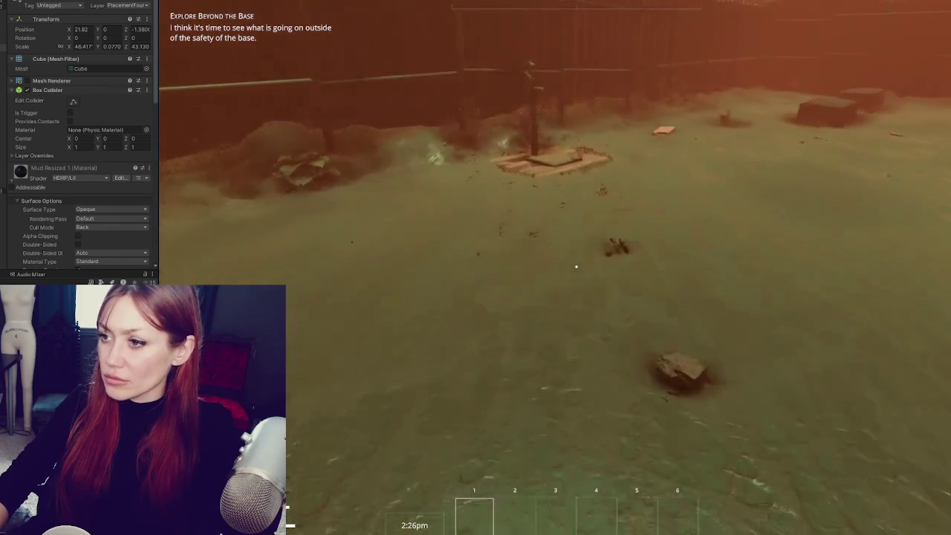
- Pick up the newspaper, place the bed, and walk through the gate into the field
key("w")
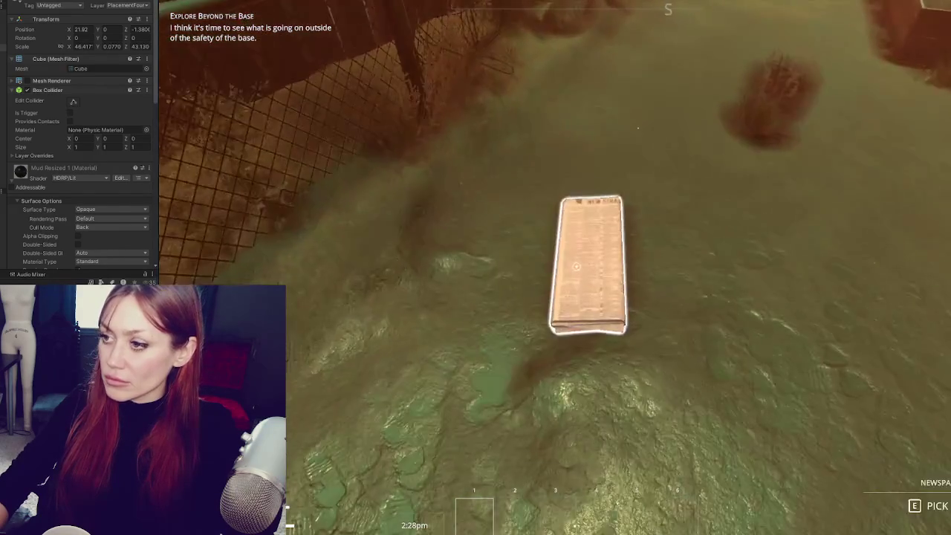
key("e")
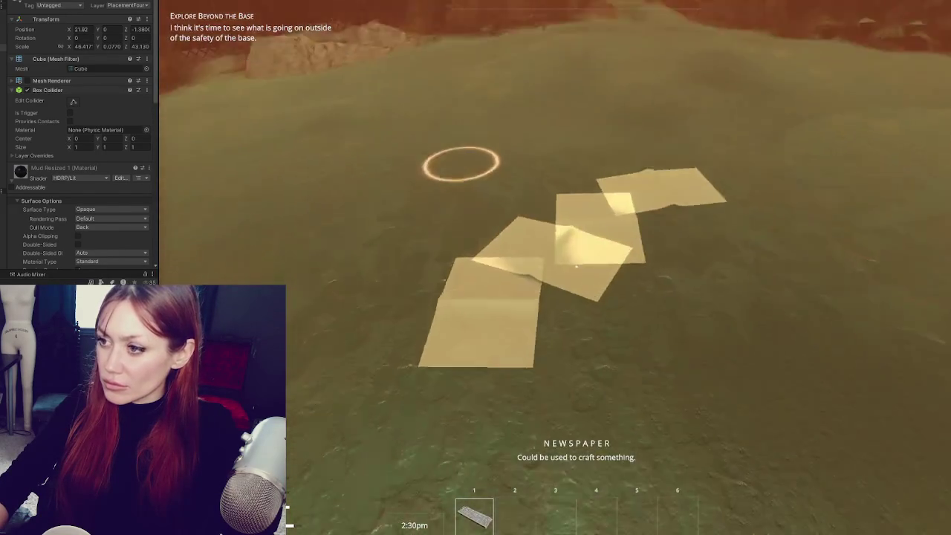
left_click(576, 266)
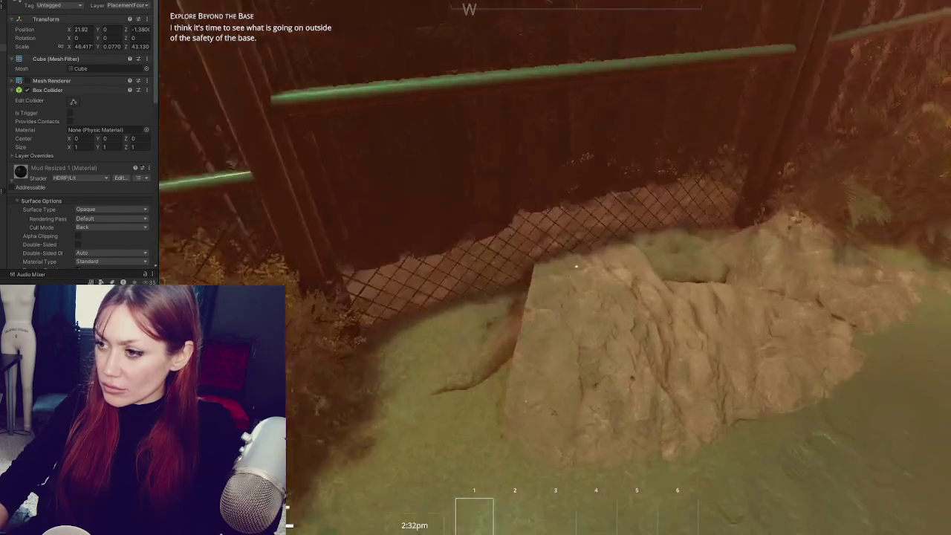
key("w")
key("w")
key("w")
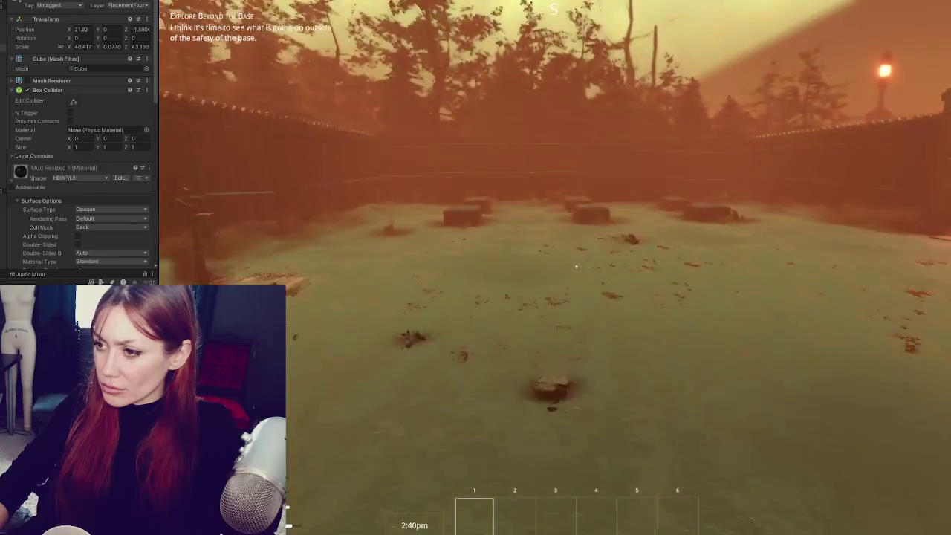
key("w")
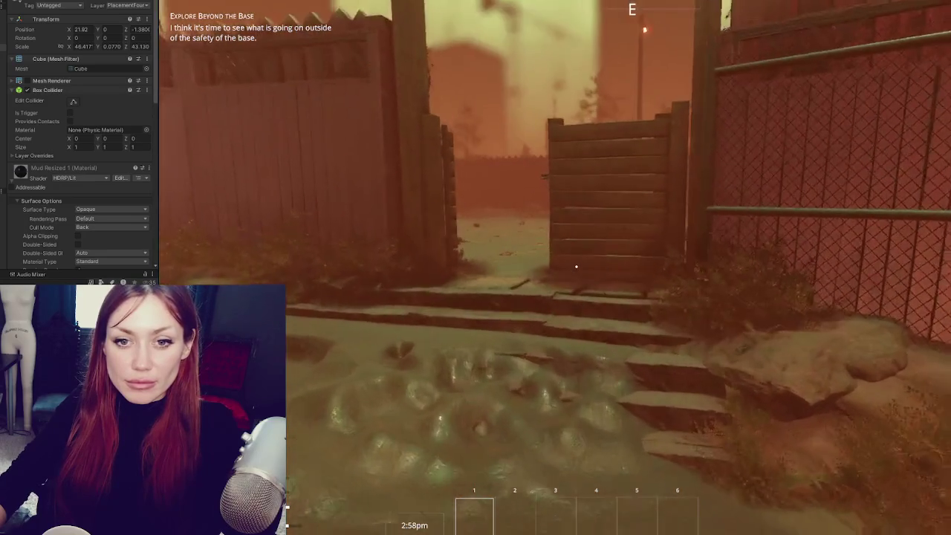
key("w")
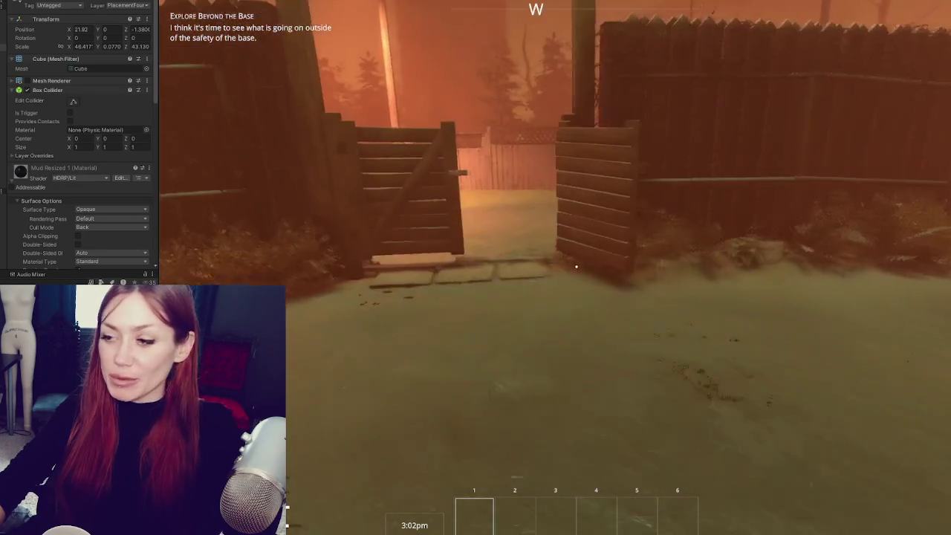
- Walk back toward the gate, pause the game, and exit Play mode
mouse_move(576, 266)
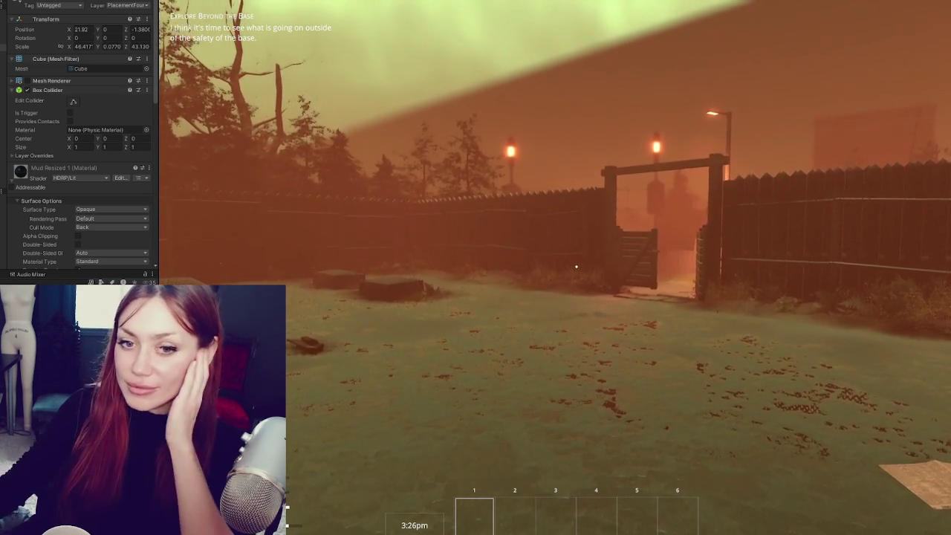
key("w")
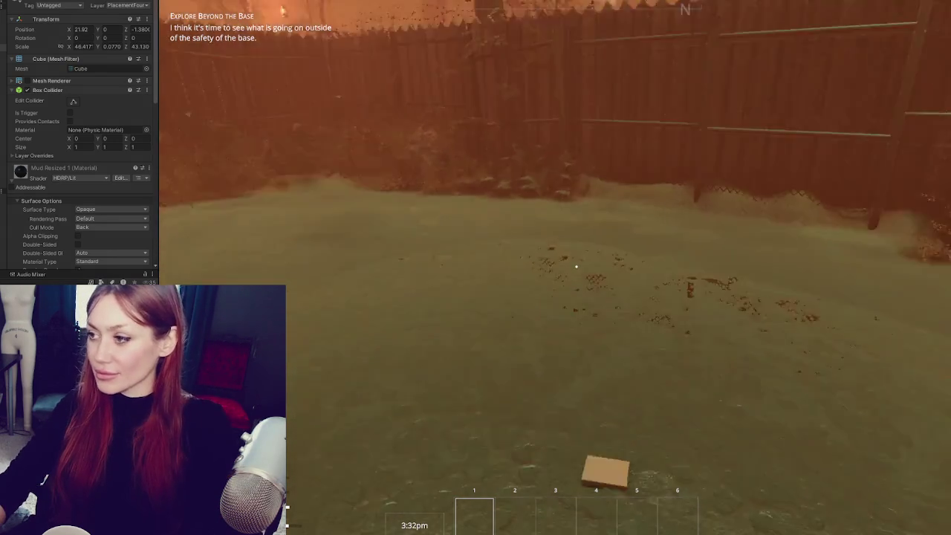
key("Escape")
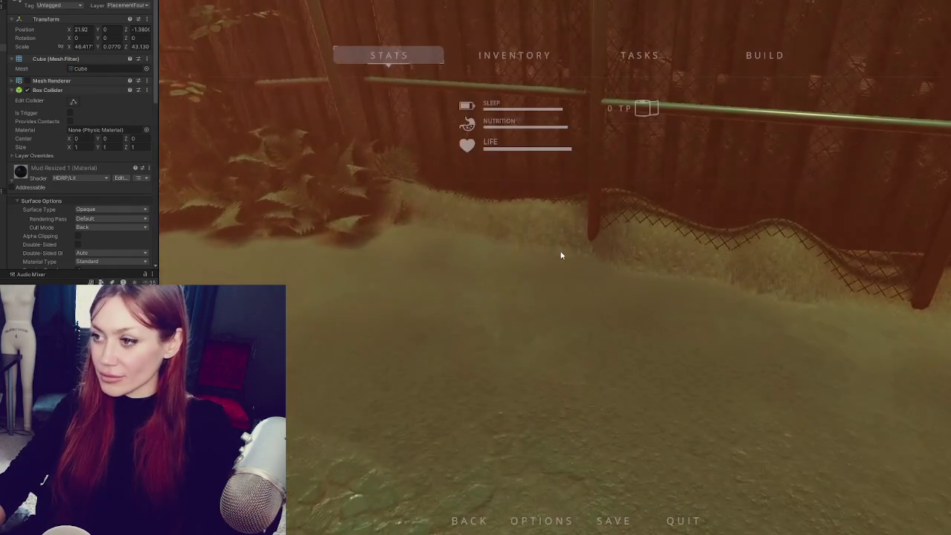
key("ctrl+p")
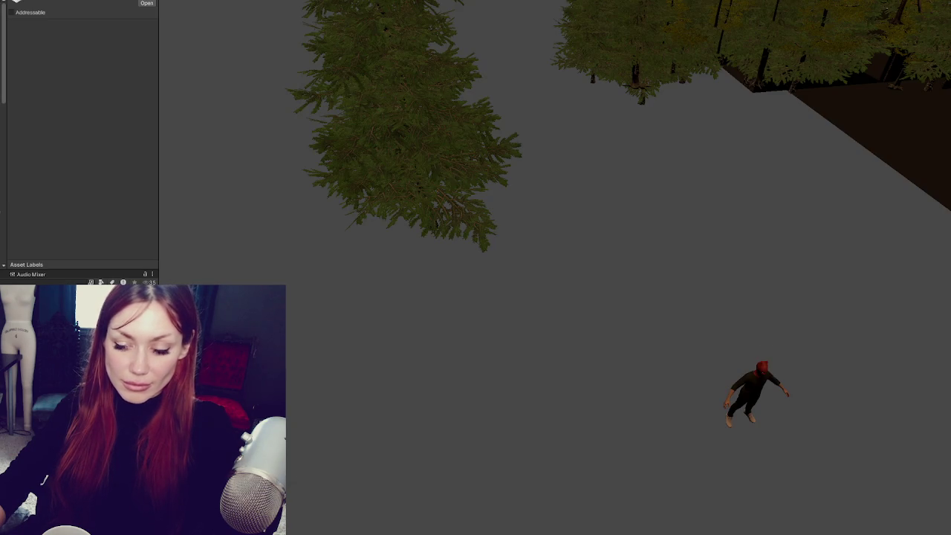
- Load the yard scene additively and place a Fence Chainlink section angled along the wooden wall
right_click(142, 144)
left_click(217, 215)
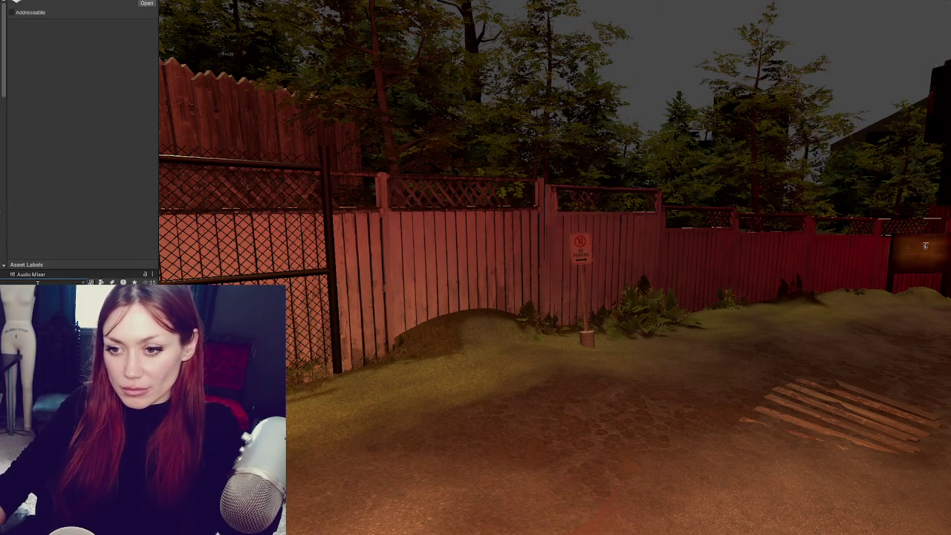
left_click_drag(78, 148, 481, 401)
left_click_drag(480, 312, 543, 295)
mouse_move(448, 292)
left_mouse_down()
mouse_move(312, 273)
mouse_move(333, 267)
left_mouse_up()
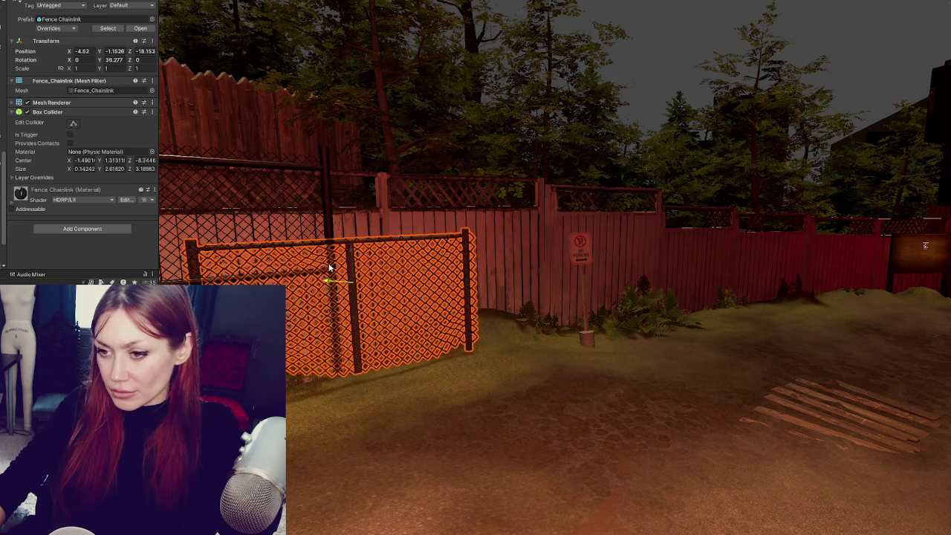
- Delete the old chain-link panels along the wooden fence
left_click(329, 272)
left_click(357, 283)
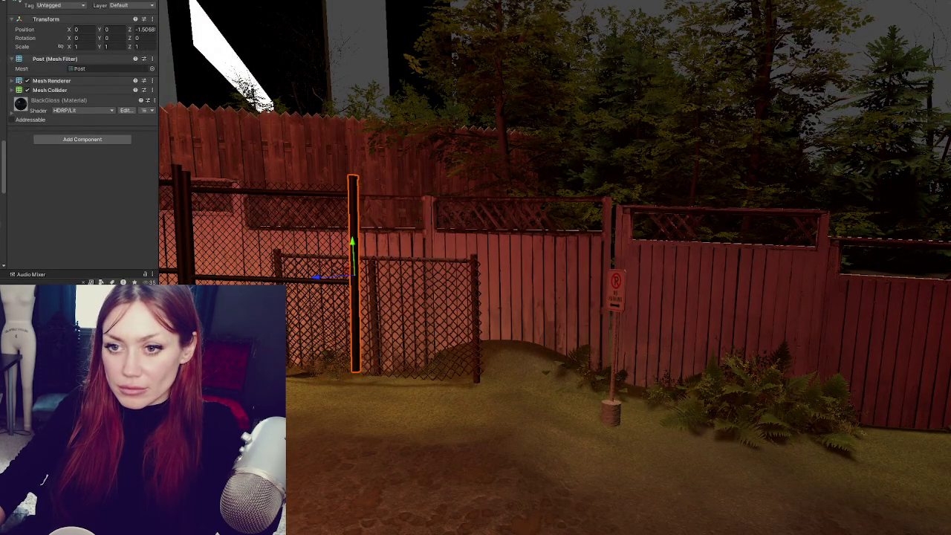
left_click(331, 275)
key("f")
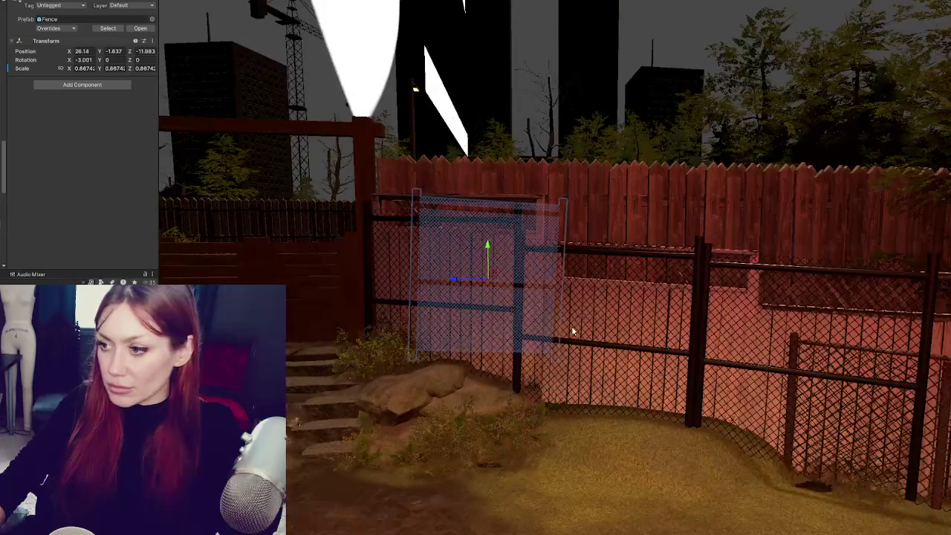
key("ctrl+z")
key("ctrl+z")
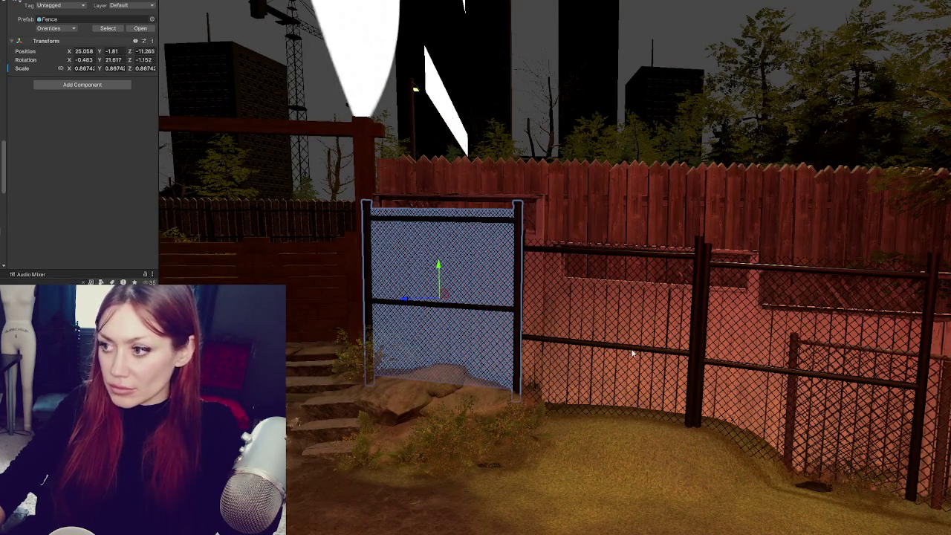
left_click(709, 363)
left_click(3, 240, "shift")
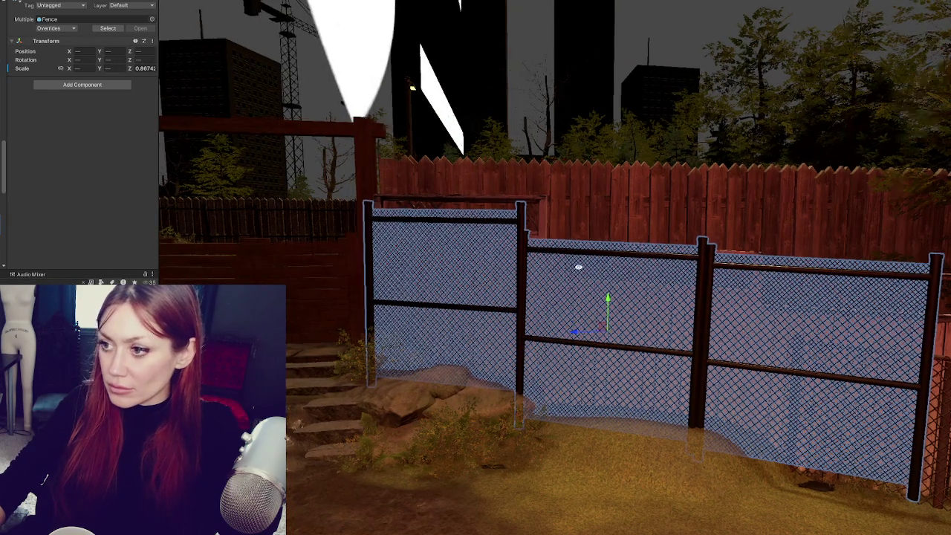
key("f")
left_click(36, 2)
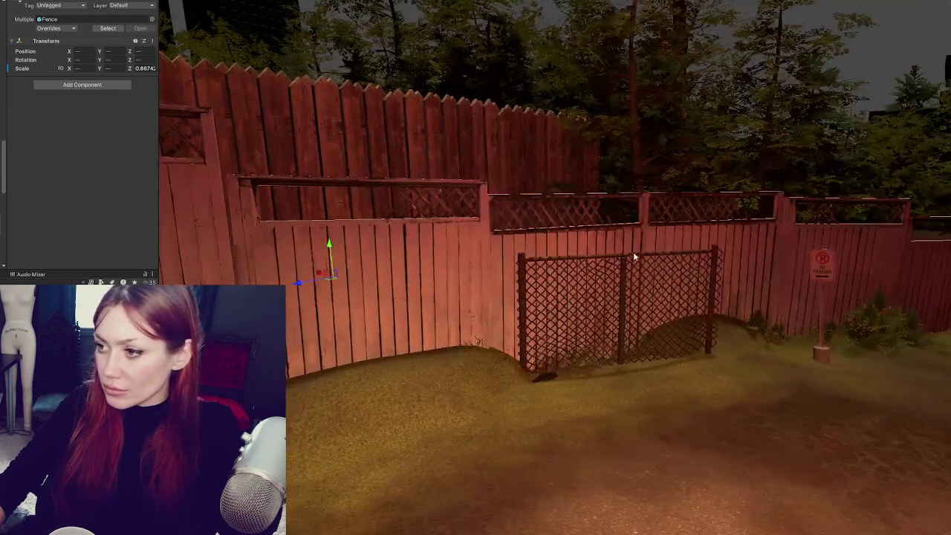
left_click(632, 257)
- Raise, rotate and slide the chain-link section snugly against the wooden wall
key("f")
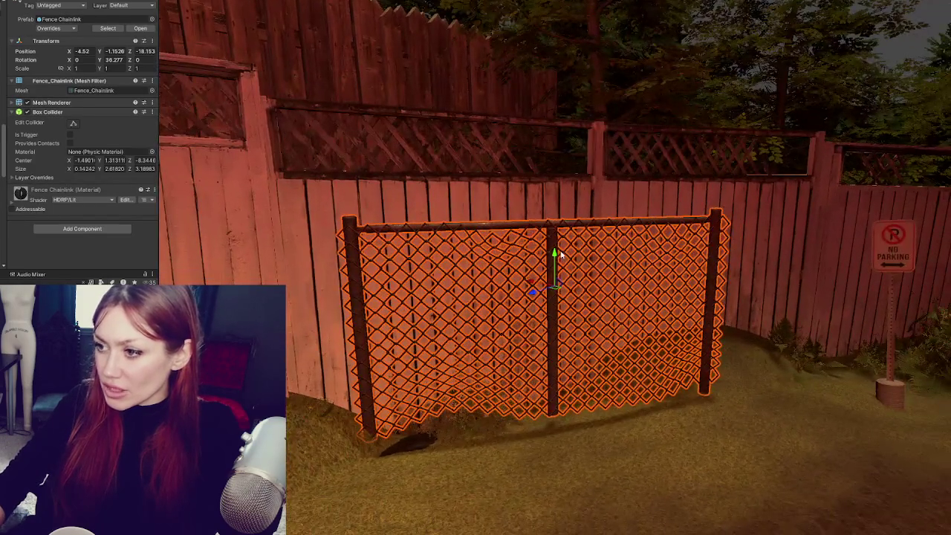
mouse_move(561, 255)
left_mouse_down()
mouse_move(558, 267)
mouse_move(552, 153)
left_mouse_up()
scroll(676, 196, "down", 8)
left_click_drag(676, 190, 582, 267)
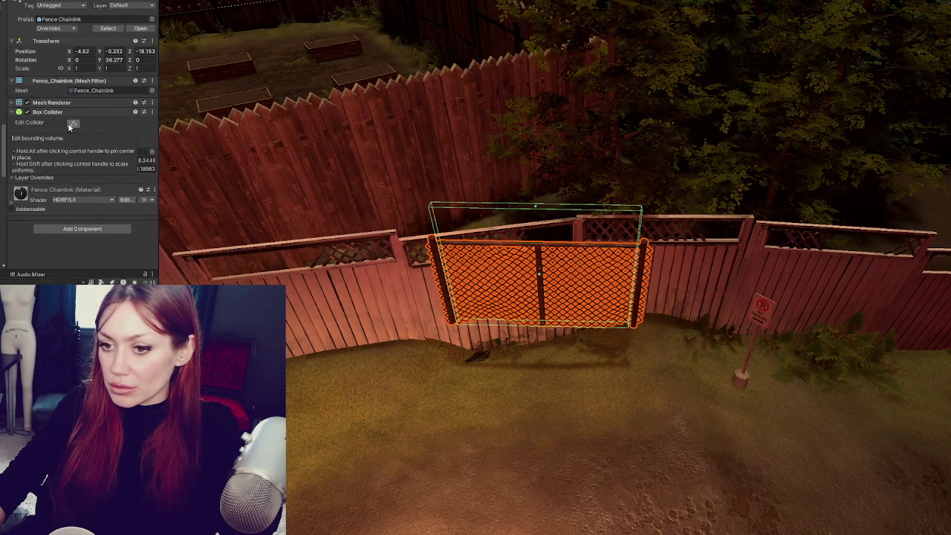
mouse_move(358, 214)
left_mouse_down()
mouse_move(471, 174)
mouse_move(510, 223)
mouse_move(516, 205)
left_mouse_up()
mouse_move(483, 250)
left_mouse_down()
mouse_move(499, 246)
mouse_move(463, 240)
mouse_move(455, 213)
mouse_move(503, 221)
mouse_move(452, 230)
left_mouse_up()
mouse_move(483, 195)
left_mouse_down()
mouse_move(484, 171)
mouse_move(582, 223)
mouse_move(486, 166)
mouse_move(483, 186)
mouse_move(520, 230)
mouse_move(615, 243)
mouse_move(294, 264)
mouse_move(353, 236)
left_mouse_up()
left_click(353, 236)
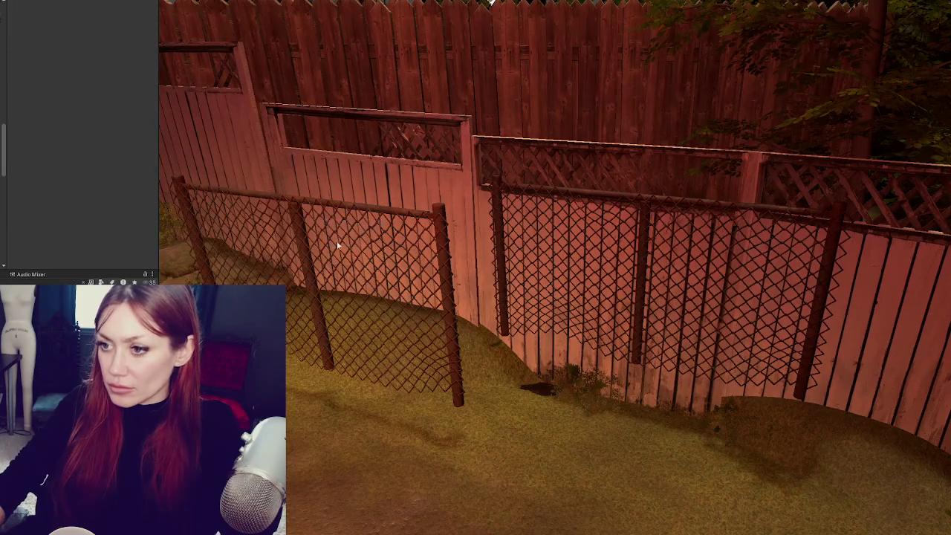
left_click(345, 241)
left_click_drag(301, 254, 392, 216)
left_click_drag(332, 223, 351, 222)
mouse_move(379, 185)
left_mouse_down()
mouse_move(386, 175)
mouse_move(389, 211)
mouse_move(366, 212)
mouse_move(387, 208)
mouse_move(390, 219)
mouse_move(376, 194)
mouse_move(401, 192)
mouse_move(347, 210)
mouse_move(704, 201)
mouse_move(476, 220)
mouse_move(461, 219)
mouse_move(513, 187)
mouse_move(447, 194)
left_mouse_up()
- Rotate the fence, then select three chain-link sections and shift them together into place
key("e")
scroll(484, 230, "down", 2)
left_click(490, 192)
left_click(489, 200)
left_click(493, 194)
left_click(491, 188)
mouse_move(492, 189)
left_mouse_down()
mouse_move(633, 206)
mouse_move(648, 184)
left_mouse_up()
left_click(721, 184, "shift")
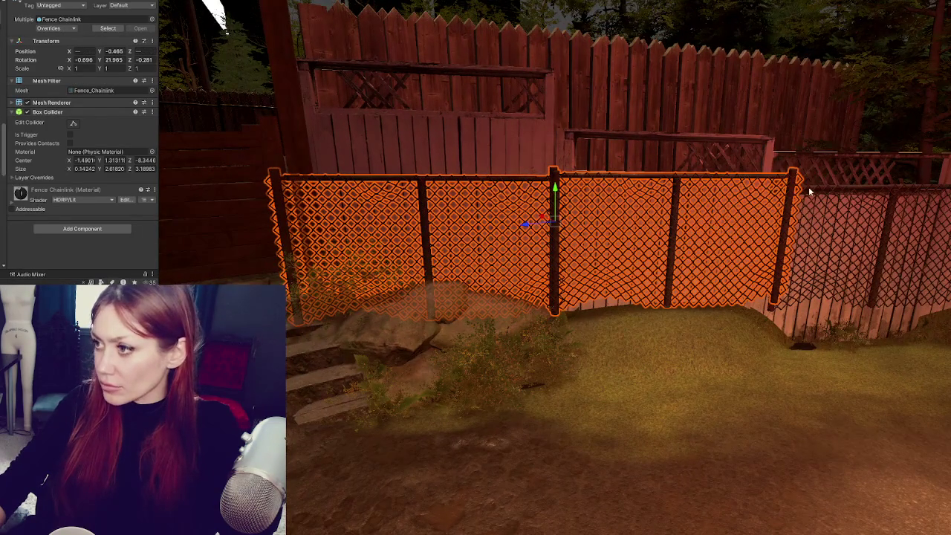
left_click(839, 211, "shift")
mouse_move(684, 232)
left_mouse_down()
mouse_move(656, 223)
mouse_move(698, 223)
mouse_move(677, 221)
left_mouse_up()
scroll(717, 229, "down", 3)
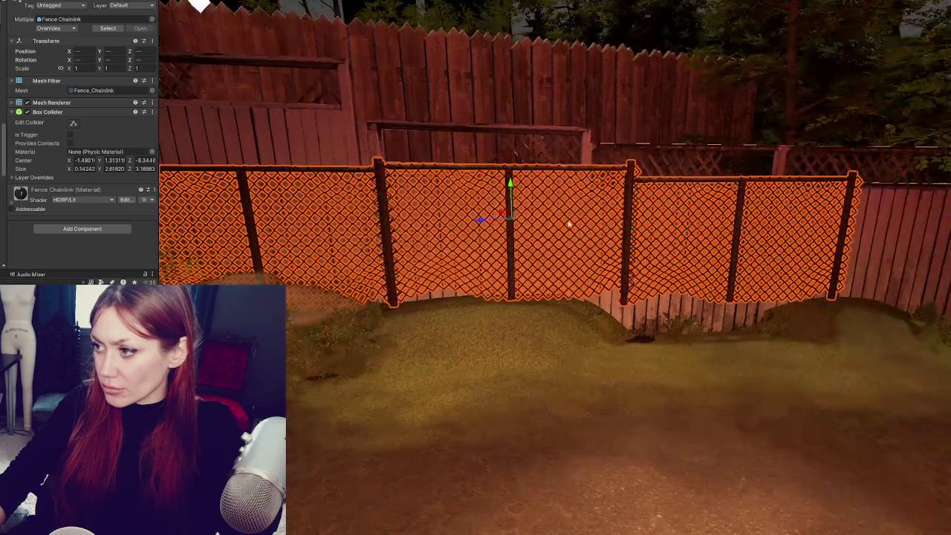
left_click(264, 219)
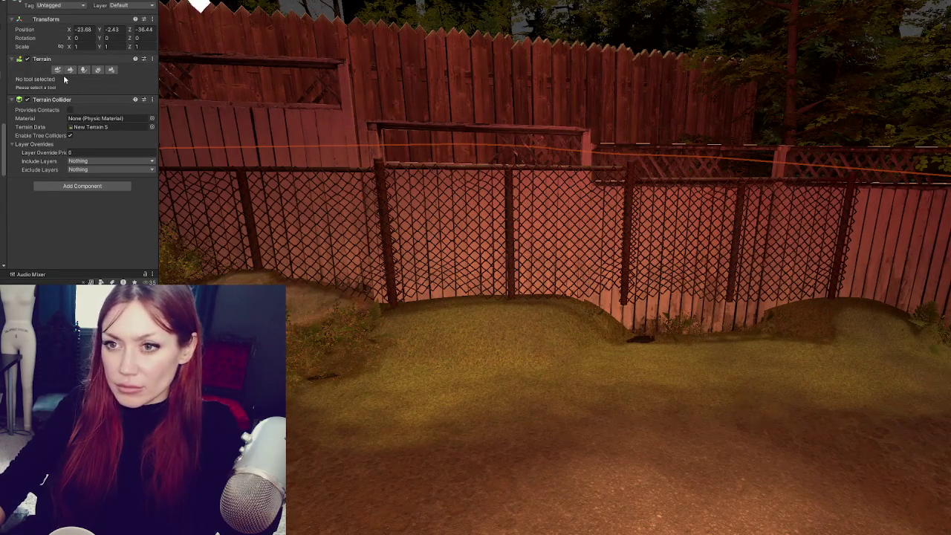
- Pick the Raise or Lower Terrain sculpt tool and build a bumpy mound along the fence base
left_click(70, 69)
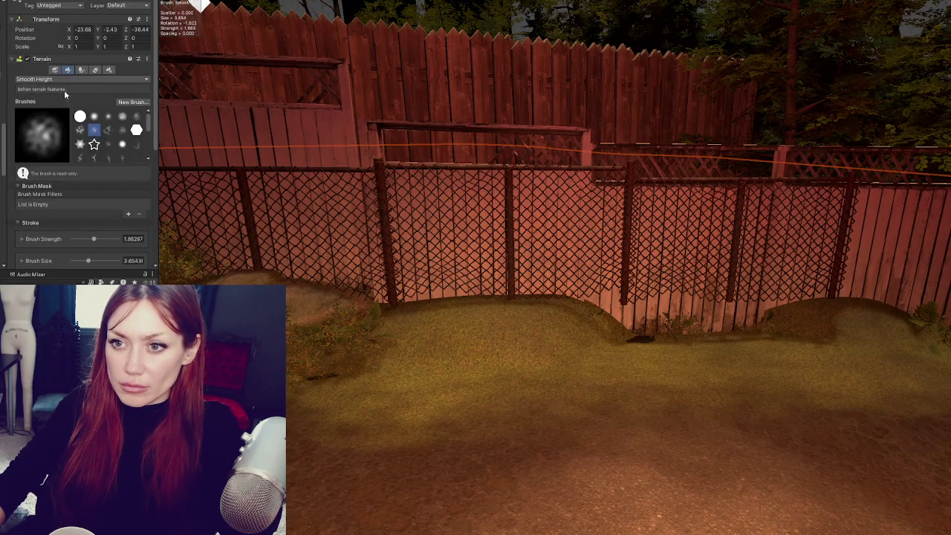
left_click(45, 79)
left_click(54, 116)
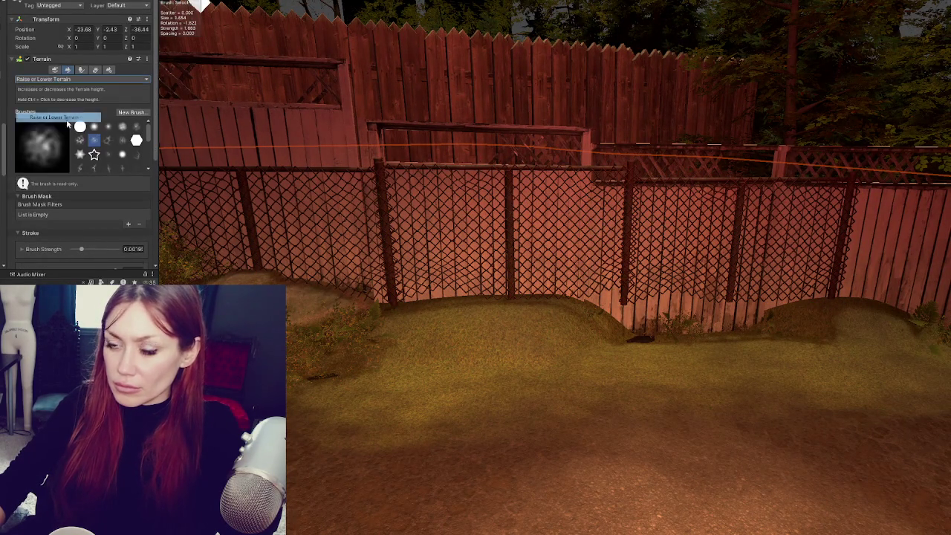
scroll(510, 332, "up", 2)
mouse_move(636, 314)
left_mouse_down()
mouse_move(691, 279)
mouse_move(755, 290)
mouse_move(361, 307)
mouse_move(329, 347)
mouse_move(552, 323)
mouse_move(531, 294)
mouse_move(658, 298)
mouse_move(532, 279)
mouse_move(555, 297)
mouse_move(666, 297)
mouse_move(665, 285)
mouse_move(800, 315)
mouse_move(945, 309)
mouse_move(659, 297)
mouse_move(854, 318)
mouse_move(664, 307)
mouse_move(749, 310)
mouse_move(645, 297)
mouse_move(884, 306)
mouse_move(637, 272)
mouse_move(870, 334)
mouse_move(735, 282)
mouse_move(517, 260)
mouse_move(537, 251)
mouse_move(370, 265)
mouse_move(614, 245)
mouse_move(423, 266)
mouse_move(736, 212)
mouse_move(588, 245)
mouse_move(491, 249)
mouse_move(532, 258)
mouse_move(626, 248)
mouse_move(557, 257)
mouse_move(668, 336)
mouse_move(711, 319)
mouse_move(726, 340)
mouse_move(758, 334)
mouse_move(712, 300)
mouse_move(655, 315)
mouse_move(584, 310)
mouse_move(721, 312)
mouse_move(475, 320)
mouse_move(338, 291)
mouse_move(616, 298)
mouse_move(637, 255)
mouse_move(476, 263)
mouse_move(701, 240)
mouse_move(557, 257)
mouse_move(425, 223)
mouse_move(616, 261)
mouse_move(446, 248)
mouse_move(802, 277)
mouse_move(573, 245)
mouse_move(862, 269)
mouse_move(691, 247)
mouse_move(365, 238)
mouse_move(705, 259)
mouse_move(494, 231)
mouse_move(745, 267)
mouse_move(492, 217)
mouse_move(615, 277)
mouse_move(483, 259)
mouse_move(609, 293)
mouse_move(374, 261)
mouse_move(408, 272)
mouse_move(656, 259)
left_mouse_up()
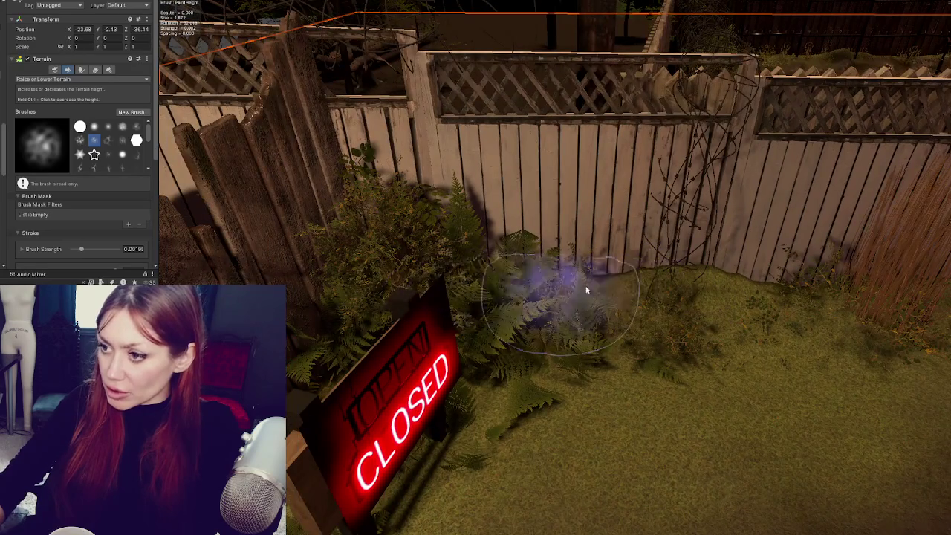
- Raise more uneven grassy ground along the fence base toward the CLOSED sign corner
left_click_drag(520, 275, 542, 334)
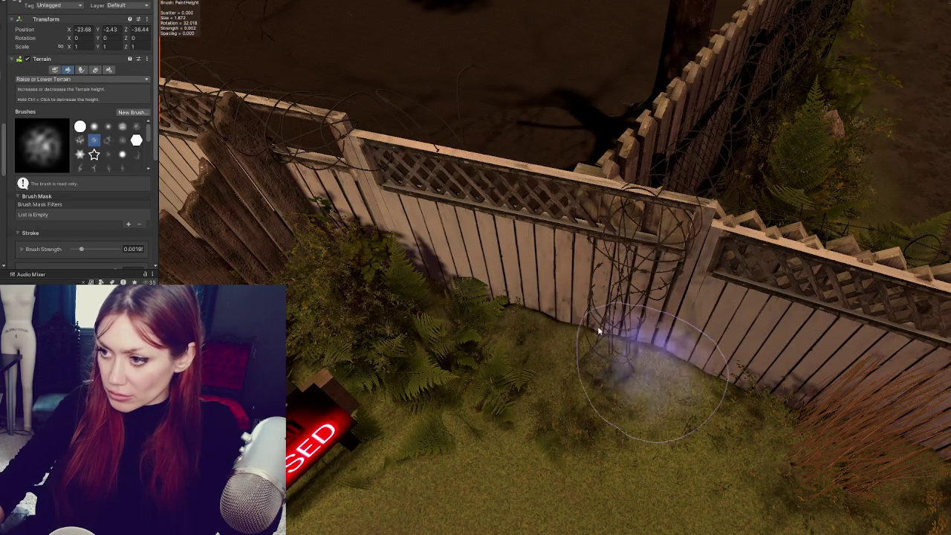
mouse_move(577, 356)
left_mouse_down()
mouse_move(382, 234)
mouse_move(541, 212)
mouse_move(414, 382)
mouse_move(524, 242)
mouse_move(610, 265)
mouse_move(605, 201)
mouse_move(620, 260)
mouse_move(416, 212)
mouse_move(476, 238)
mouse_move(475, 213)
mouse_move(350, 140)
mouse_move(399, 147)
mouse_move(412, 161)
mouse_move(404, 215)
mouse_move(522, 111)
mouse_move(447, 283)
mouse_move(554, 164)
mouse_move(501, 163)
mouse_move(468, 255)
mouse_move(559, 206)
mouse_move(397, 251)
mouse_move(533, 161)
mouse_move(519, 246)
mouse_move(548, 155)
mouse_move(584, 106)
mouse_move(559, 157)
mouse_move(398, 327)
mouse_move(527, 178)
mouse_move(344, 318)
mouse_move(501, 249)
mouse_move(520, 223)
mouse_move(327, 333)
mouse_move(416, 284)
mouse_move(346, 334)
mouse_move(392, 303)
mouse_move(428, 371)
mouse_move(425, 339)
mouse_move(584, 255)
mouse_move(619, 170)
mouse_move(637, 319)
mouse_move(616, 339)
mouse_move(605, 159)
mouse_move(487, 167)
left_mouse_up()
scroll(491, 175, "down", 5)
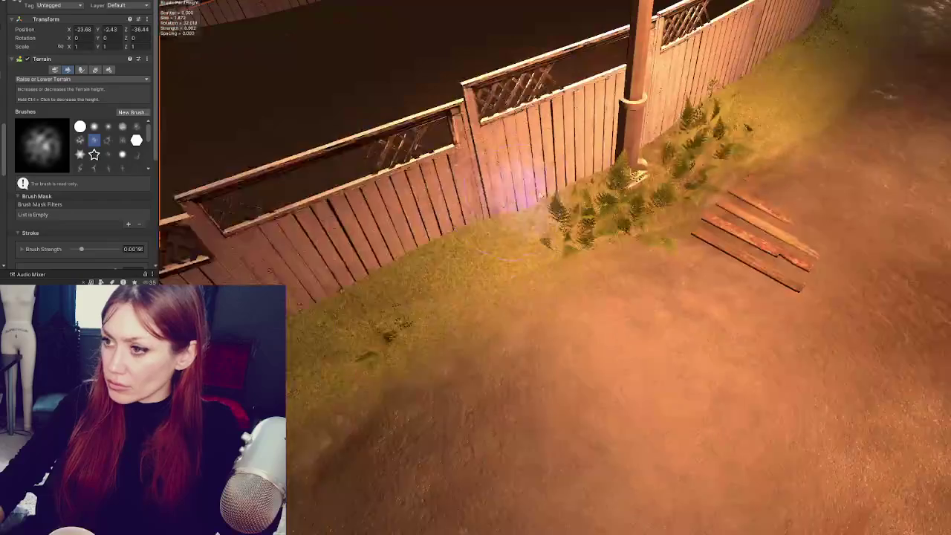
mouse_move(469, 308)
left_mouse_down()
mouse_move(452, 246)
mouse_move(371, 319)
mouse_move(534, 251)
mouse_move(395, 291)
left_mouse_up()
scroll(531, 254, "up", 3)
scroll(423, 286, "up", 2)
mouse_move(450, 282)
left_mouse_down()
mouse_move(509, 304)
mouse_move(435, 283)
mouse_move(484, 258)
mouse_move(683, 231)
mouse_move(436, 329)
mouse_move(643, 331)
mouse_move(894, 262)
mouse_move(637, 405)
left_mouse_up()
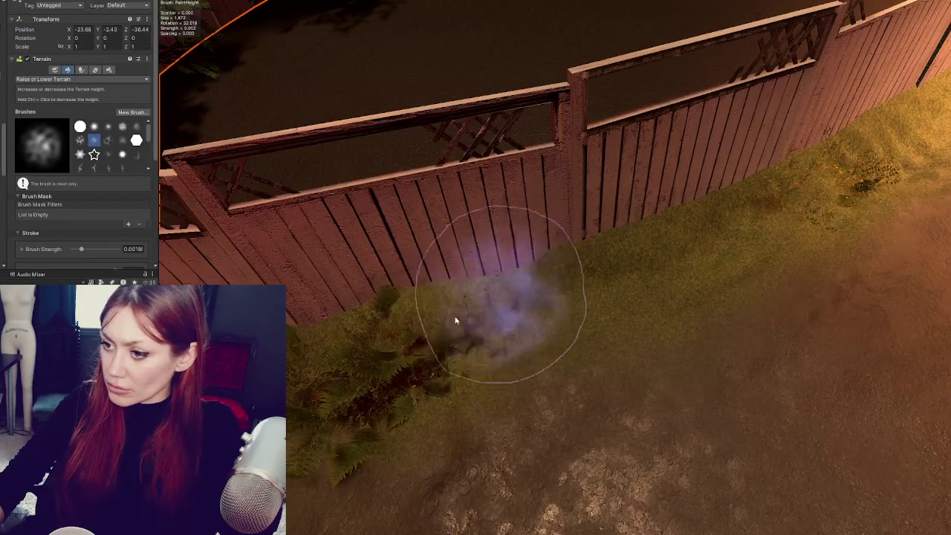
scroll(393, 283, "up", 2)
scroll(446, 275, "up", 3)
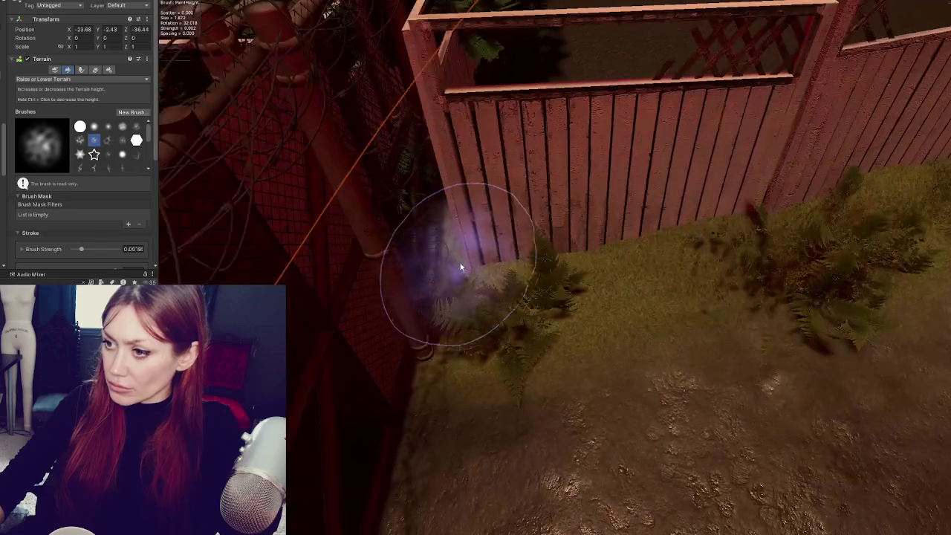
scroll(639, 284, "down", 3)
scroll(653, 264, "down", 2)
mouse_move(652, 264)
left_mouse_down()
mouse_move(785, 282)
mouse_move(616, 329)
mouse_move(648, 307)
mouse_move(365, 243)
left_mouse_up()
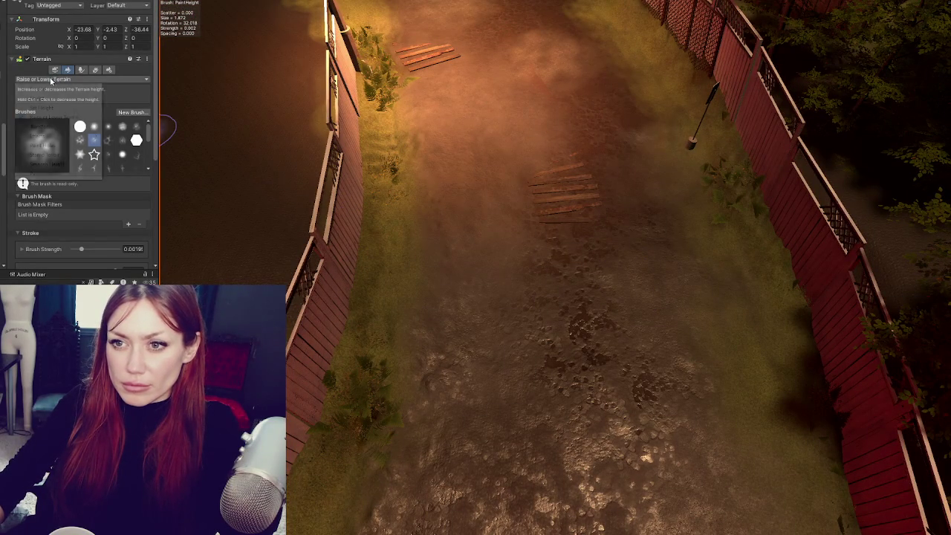
- Smooth the muddy path using Smooth Height, a soft round brush and 0.02 Brush Strength Jitter
left_click(47, 163)
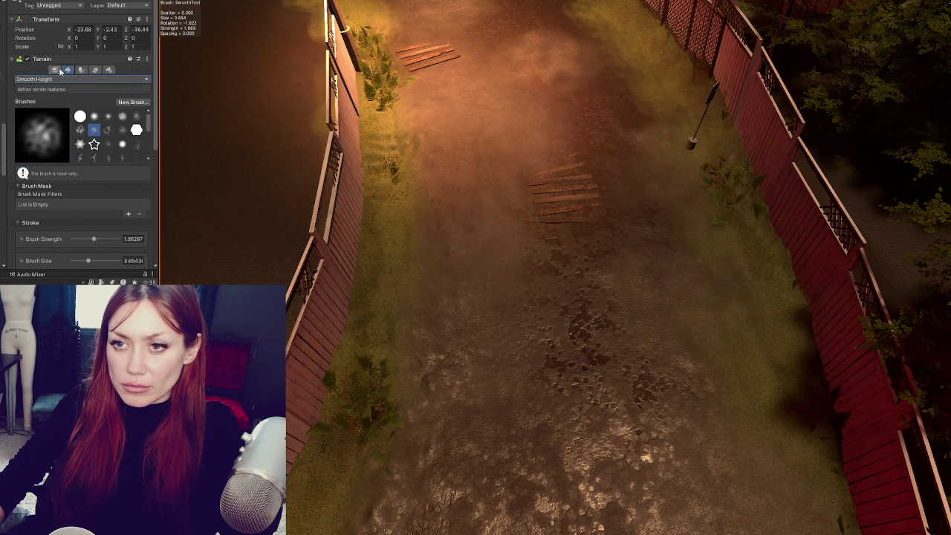
left_click(94, 115)
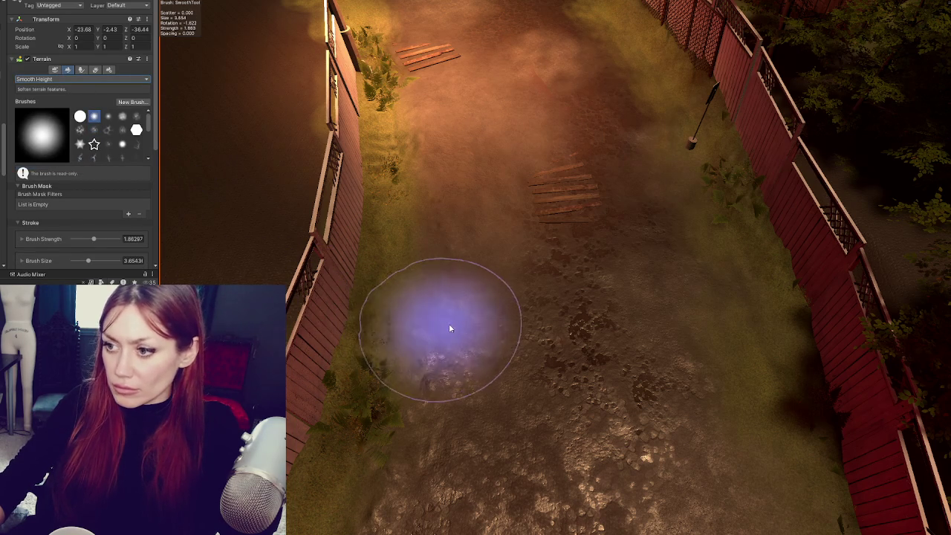
scroll(75, 210, "down", 5)
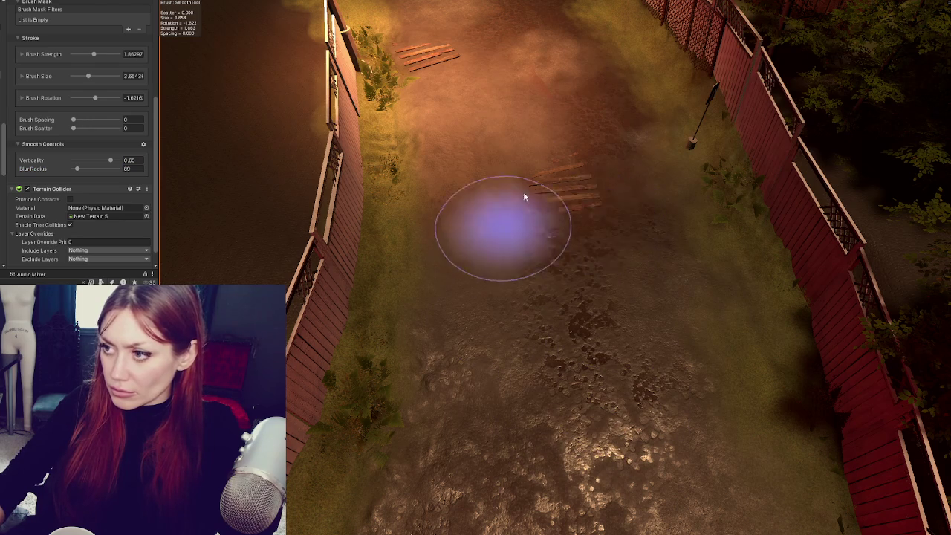
left_click(22, 54)
key("Return")
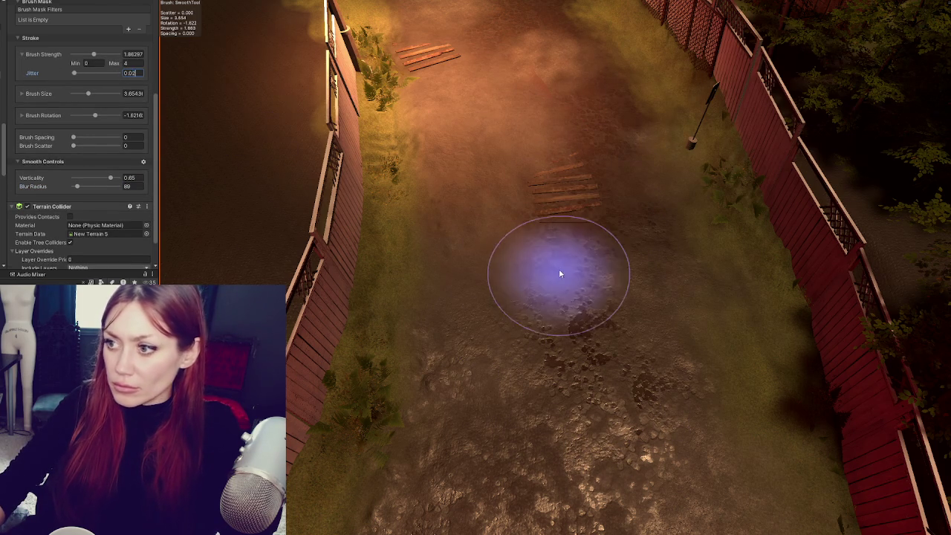
scroll(712, 415, "up", 5)
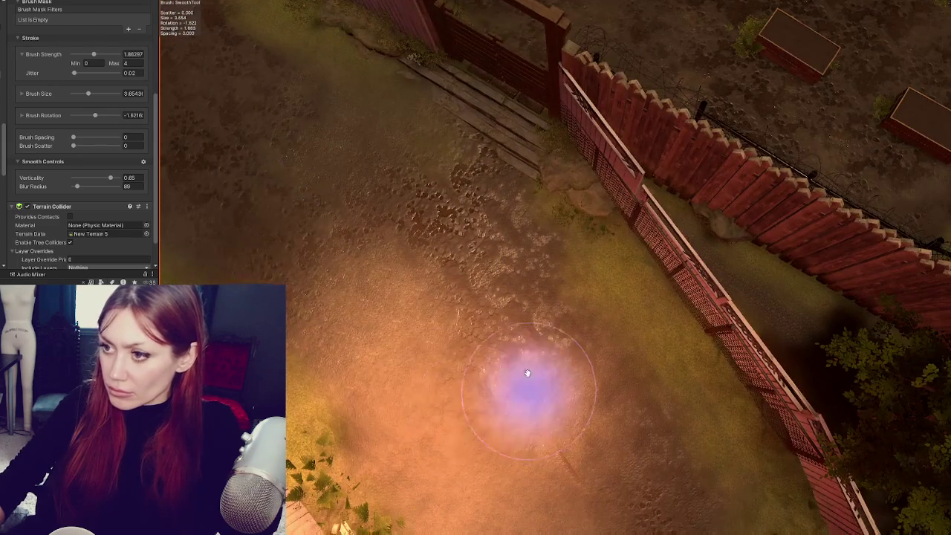
scroll(41, 26, "up", 5)
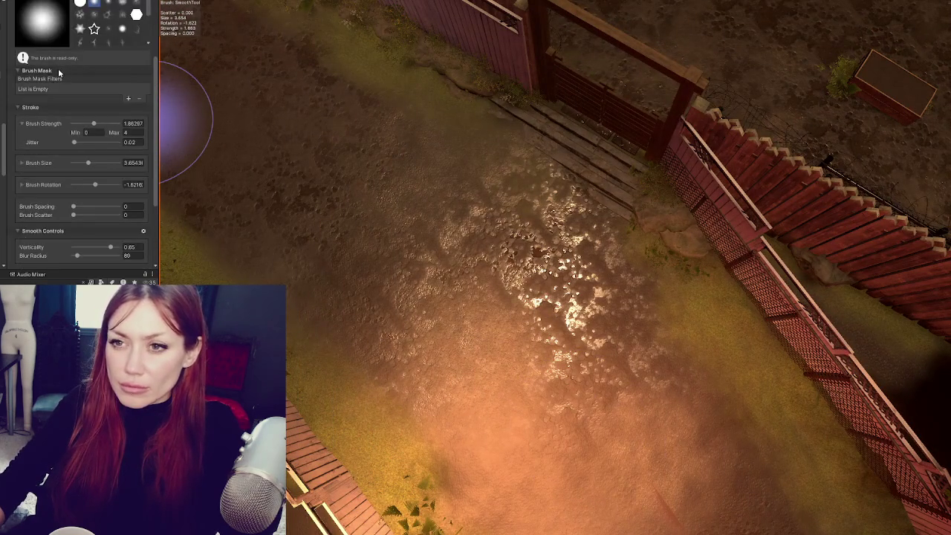
left_click(52, 71)
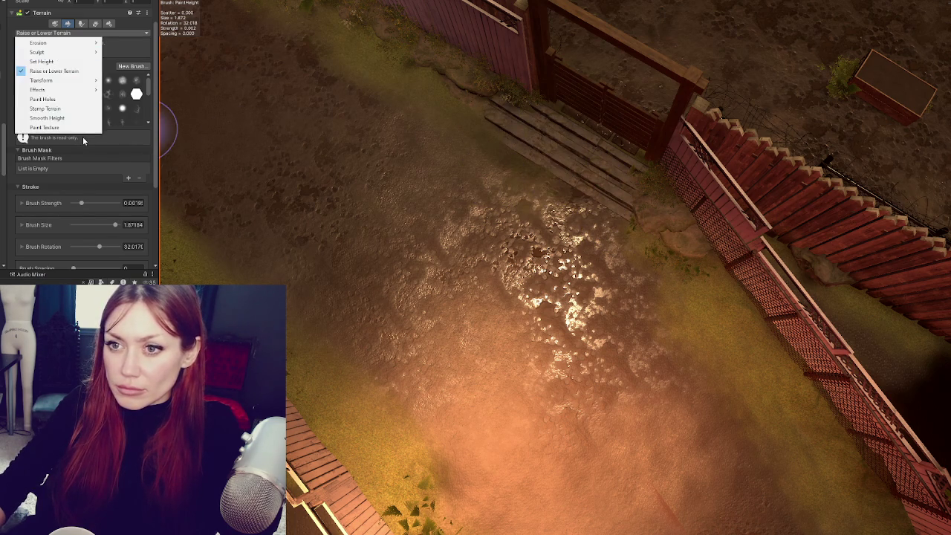
- Set the terrain sculpting tool to Raise or Lower Terrain
left_click(45, 127)
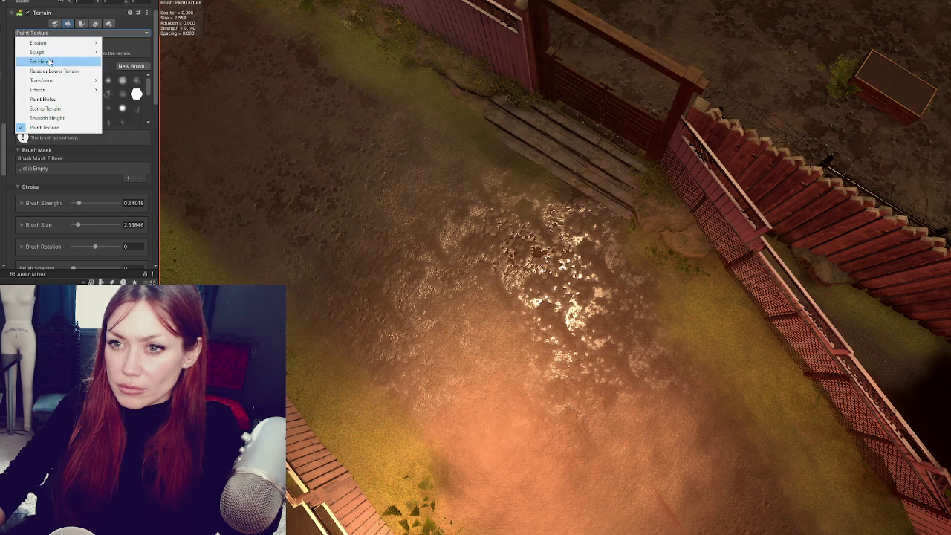
left_click(53, 119)
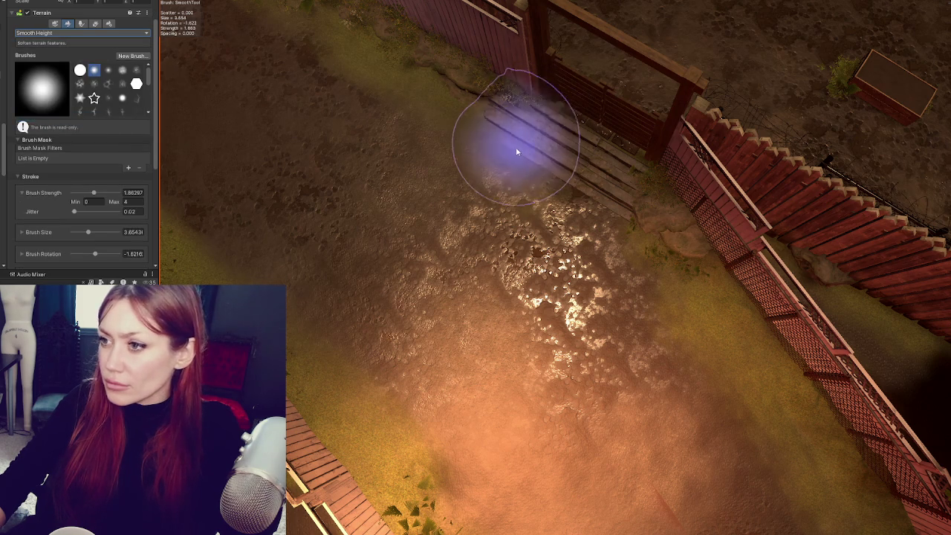
left_click(54, 23)
left_click(70, 70)
left_click(74, 79)
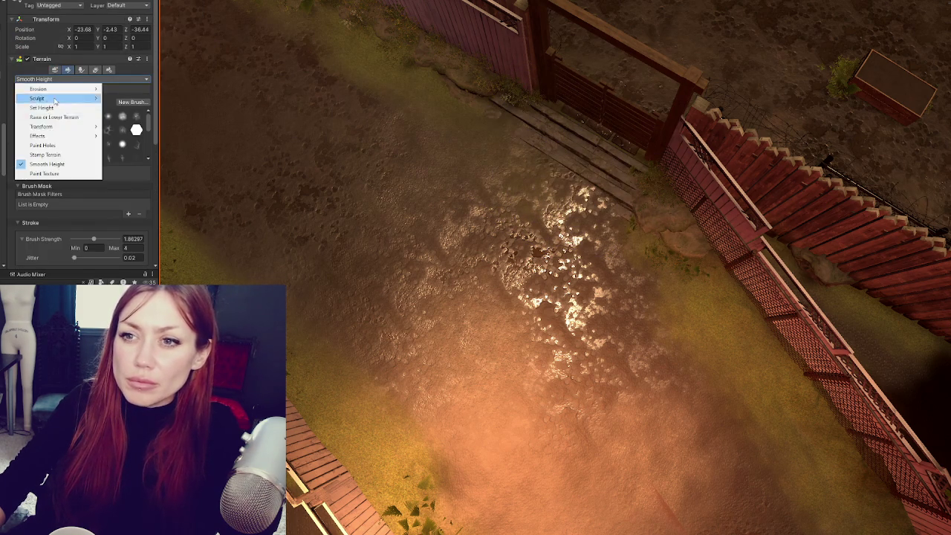
left_click(88, 119)
scroll(67, 217, "down", 3)
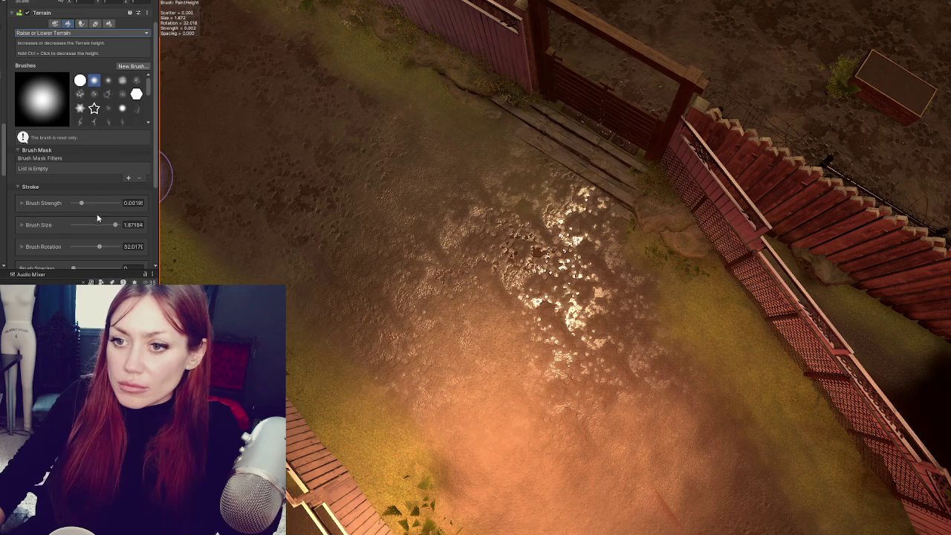
- Enlarge the brush to about 3.1 and raise the ground around the wooden steps
left_click_drag(115, 224, 118, 224)
type("4")
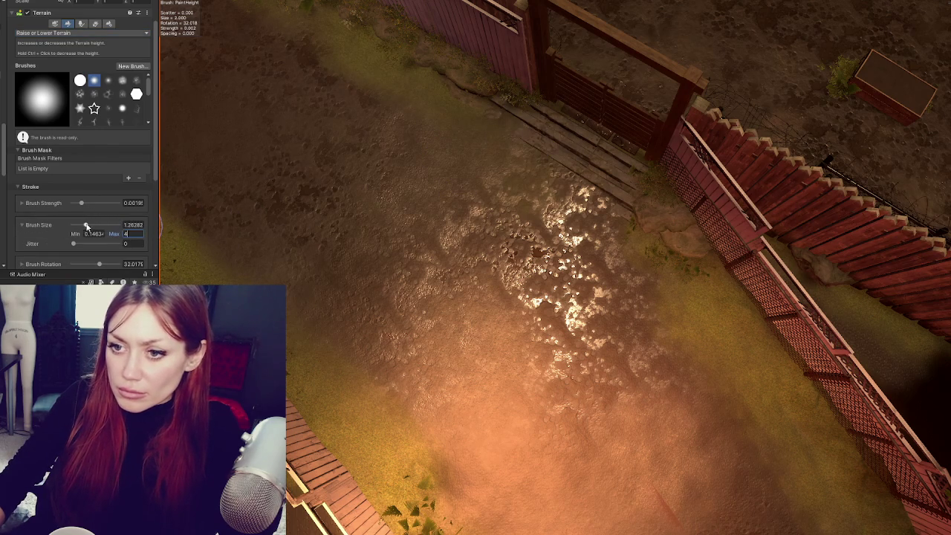
key("Return")
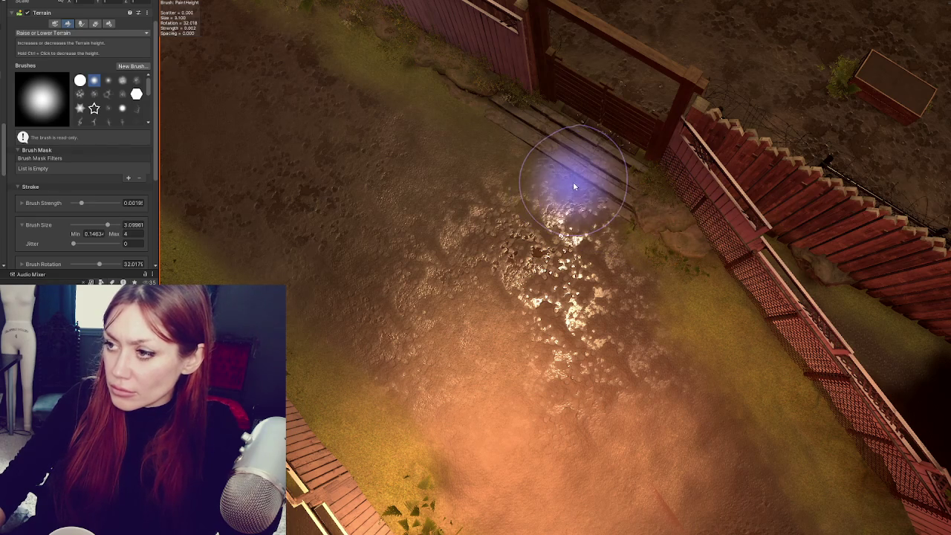
mouse_move(505, 142)
left_mouse_down()
mouse_move(535, 153)
mouse_move(492, 136)
mouse_move(514, 134)
mouse_move(472, 121)
left_mouse_up()
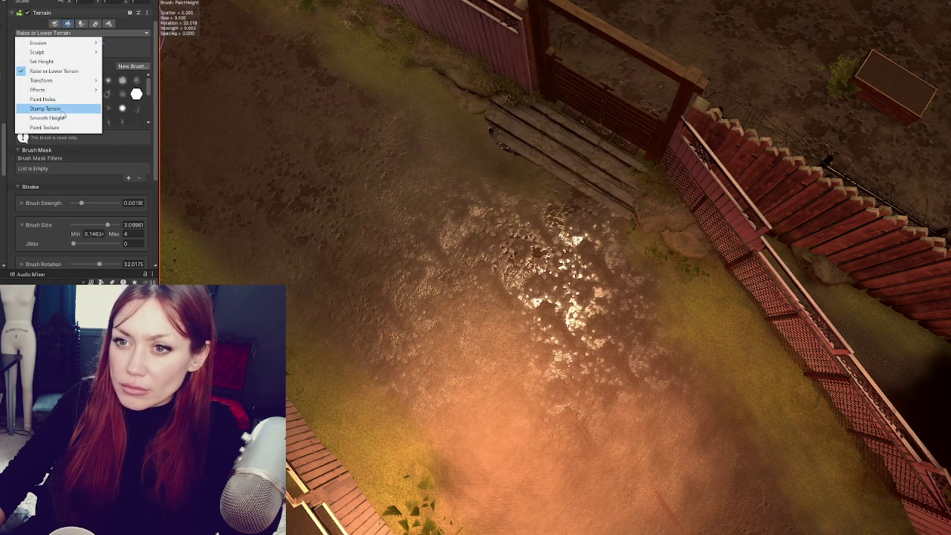
left_click(64, 120)
- Smooth the ground over the wooden steps, shrinking the brush to about 2.0
mouse_move(554, 179)
left_mouse_down()
mouse_move(550, 188)
mouse_move(584, 194)
left_mouse_up()
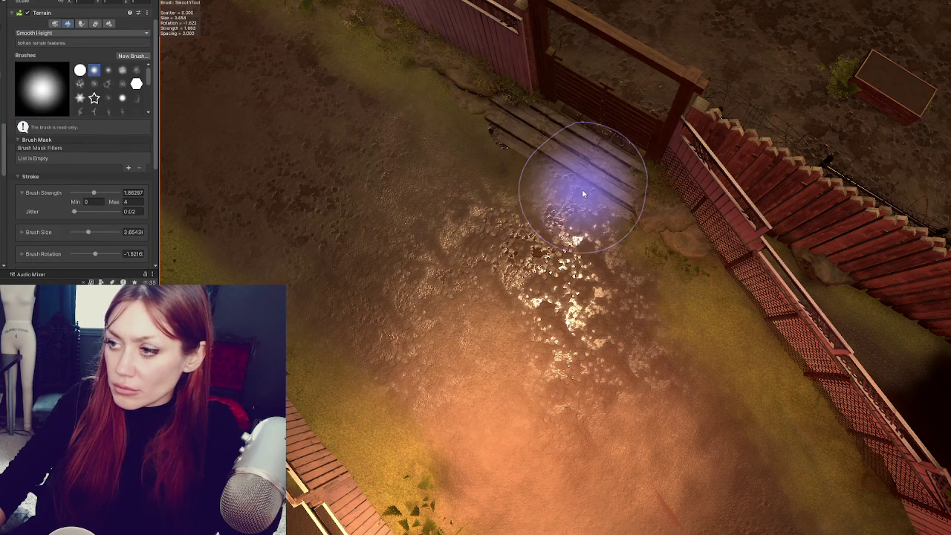
scroll(588, 201, "up", 5)
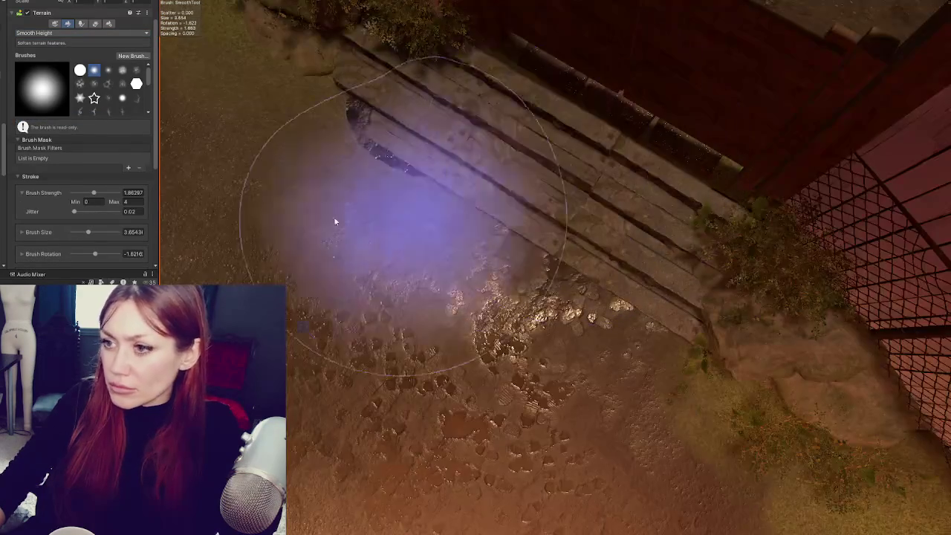
left_click_drag(88, 232, 83, 232)
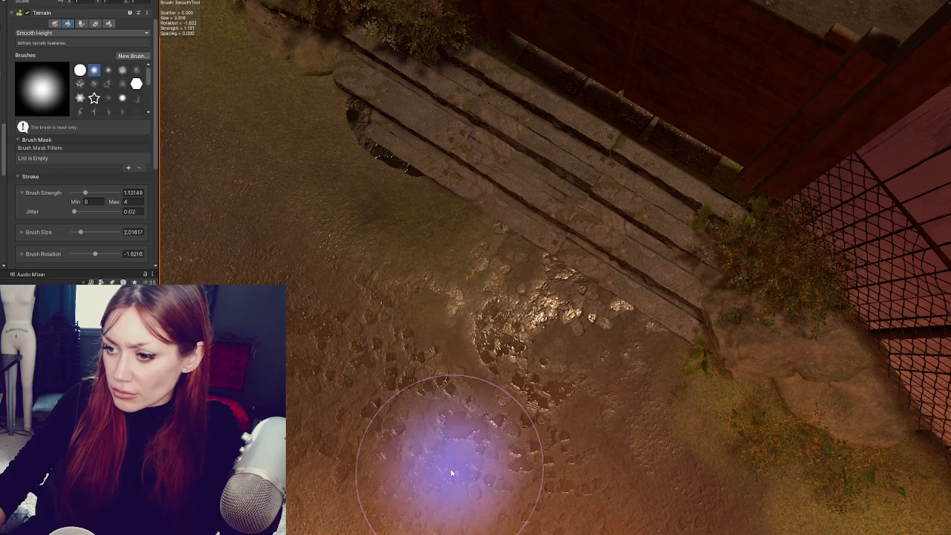
scroll(719, 215, "up", 3)
scroll(719, 215, "down", 3)
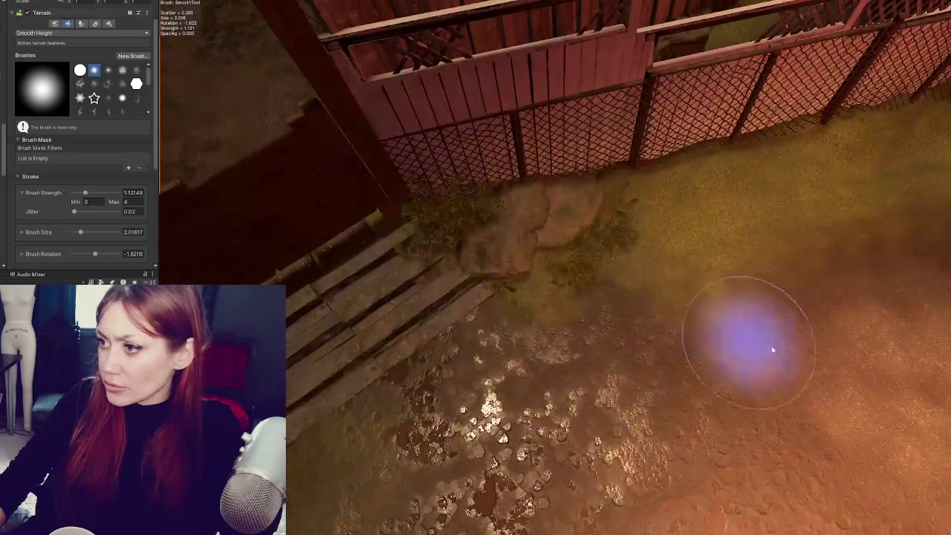
scroll(438, 353, "down", 3)
left_click_drag(637, 315, 627, 355)
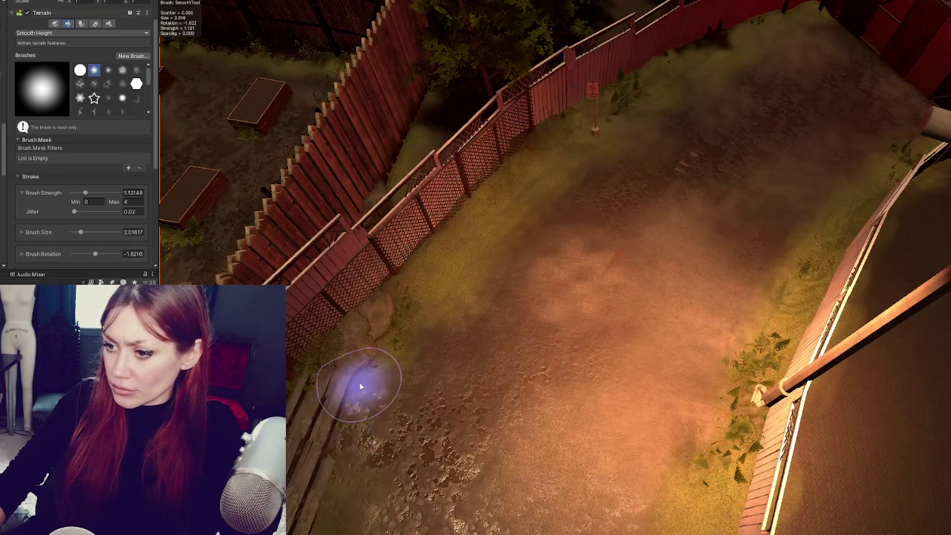
mouse_move(360, 387)
left_mouse_down()
mouse_move(419, 340)
mouse_move(233, 265)
left_mouse_up()
scroll(113, 202, "down", 4)
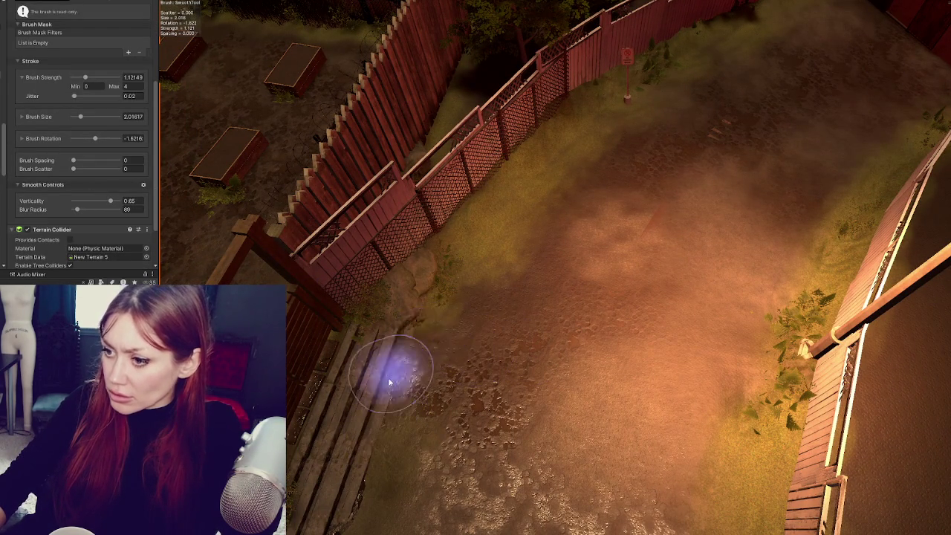
scroll(61, 33, "up", 3)
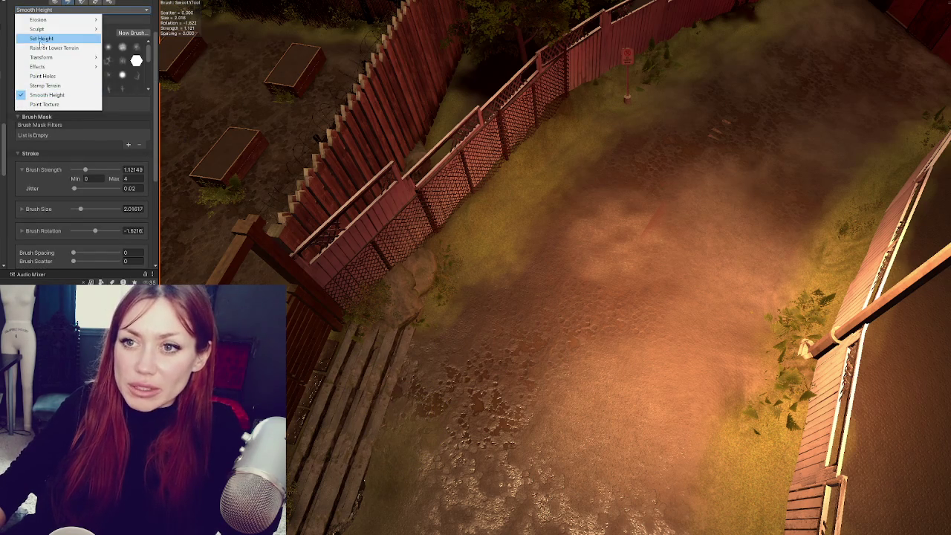
left_click(39, 37)
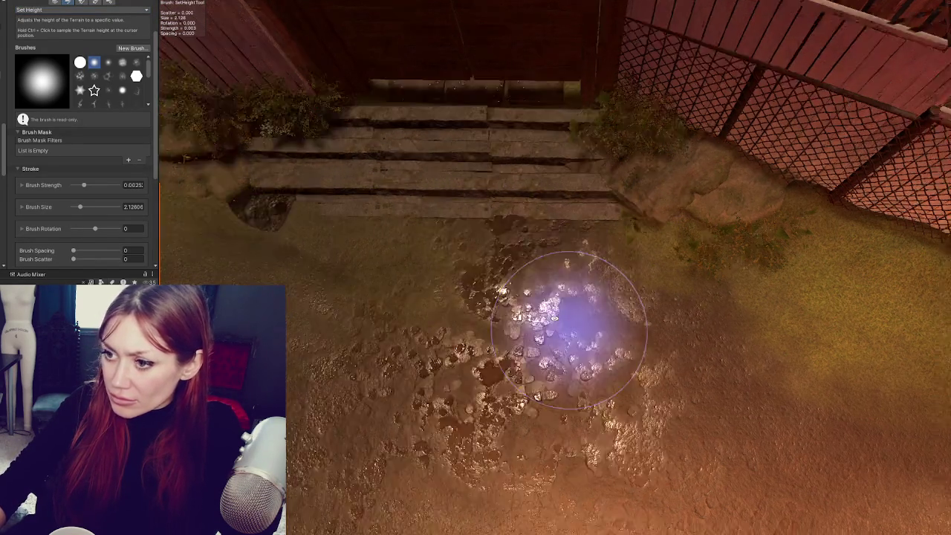
- Alternate Smooth Height and Raise or Lower Terrain on the ground before the steps and gate
scroll(569, 331, "down", 3)
mouse_move(446, 250)
left_mouse_down()
mouse_move(591, 259)
mouse_move(434, 316)
left_mouse_up()
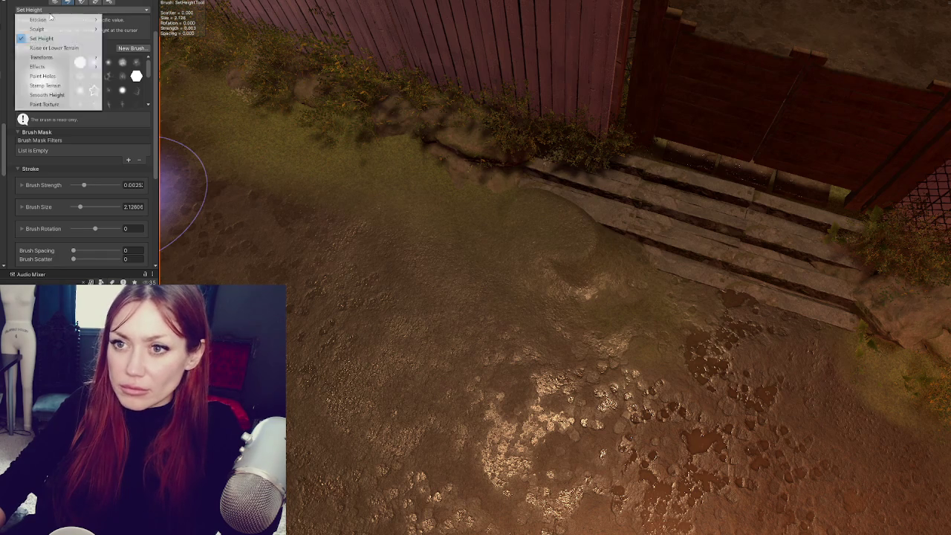
left_click(61, 96)
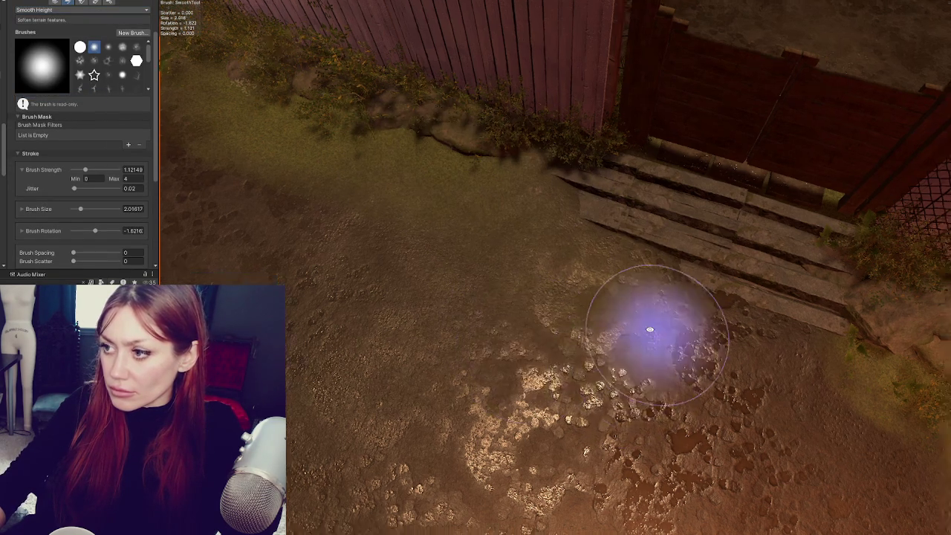
left_click_drag(658, 329, 617, 320)
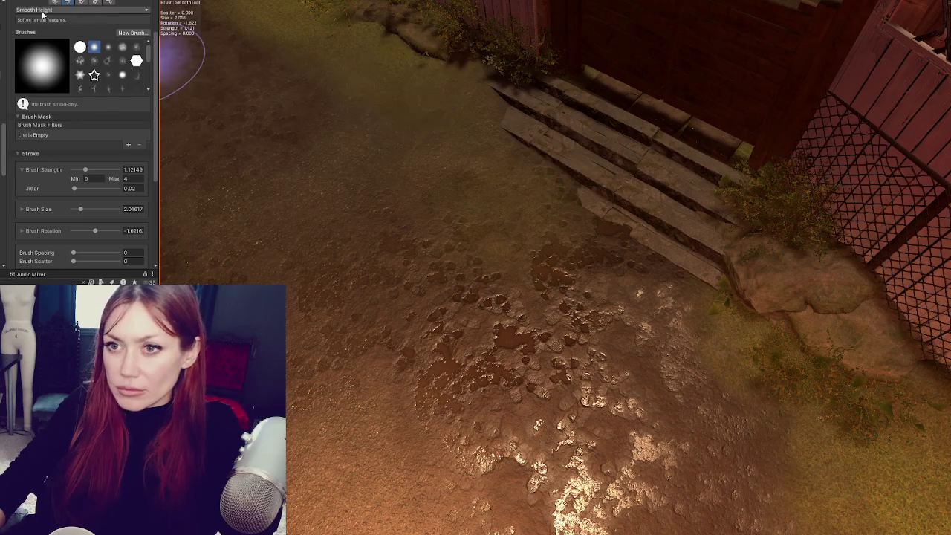
left_click(55, 49)
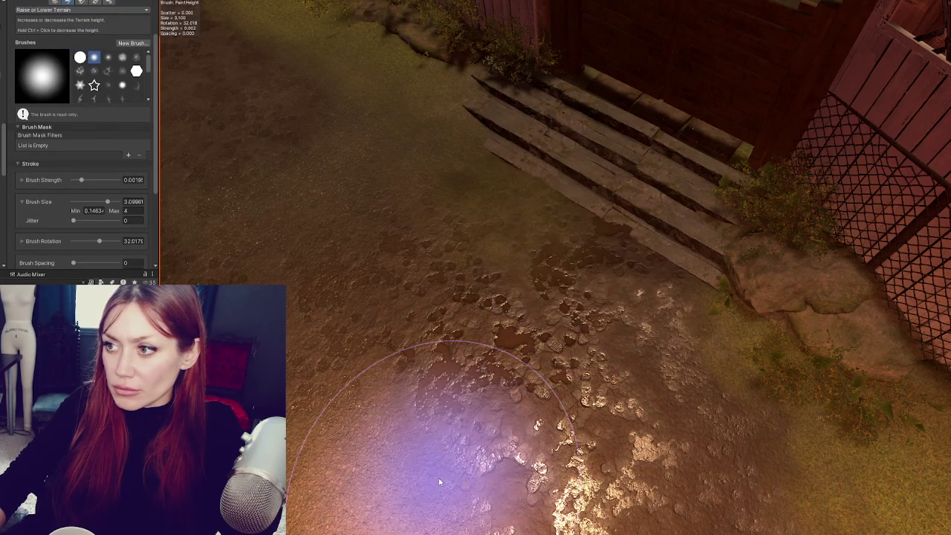
left_click_drag(440, 483, 661, 305)
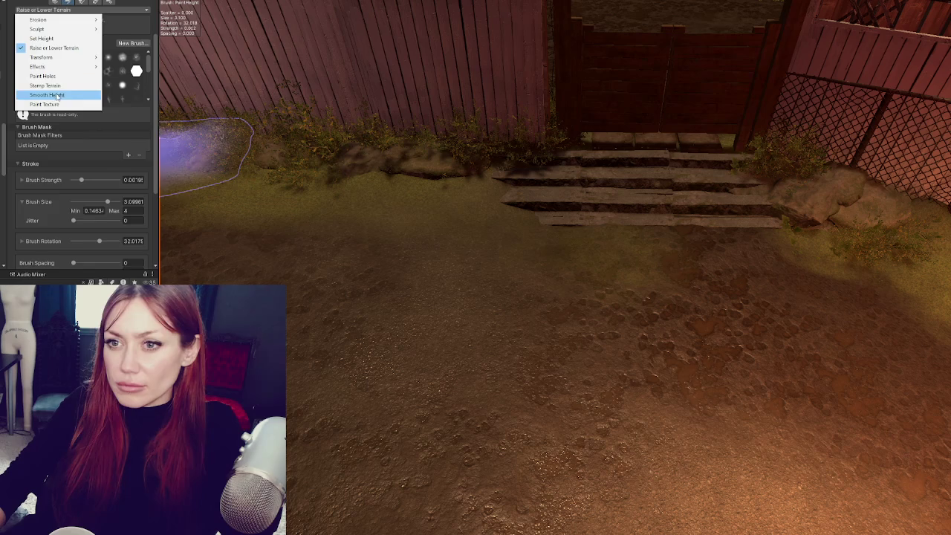
left_click(56, 96)
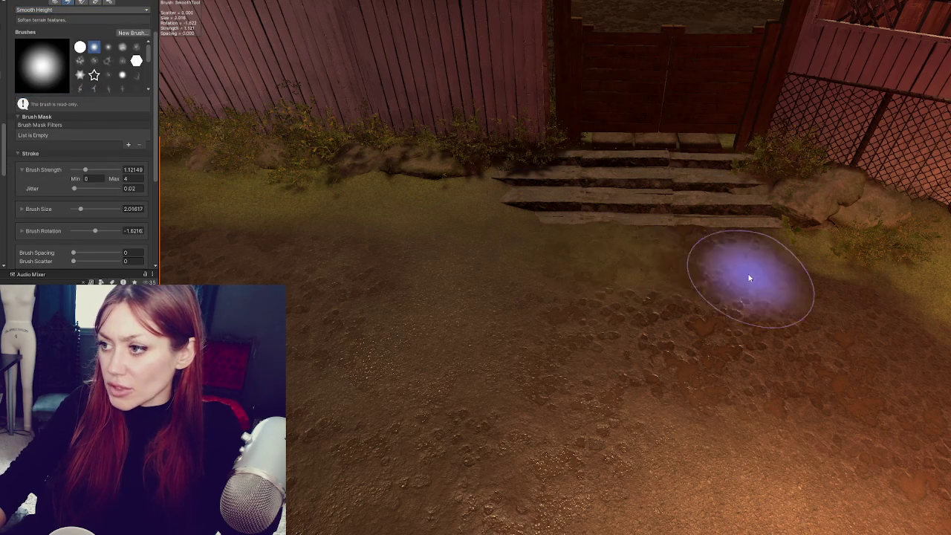
scroll(890, 332, "down", 5)
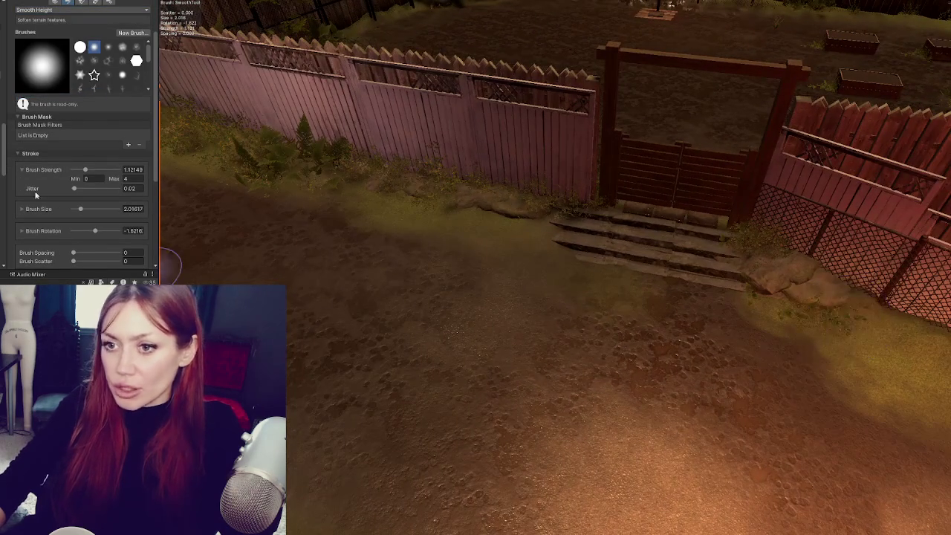
left_click(44, 104)
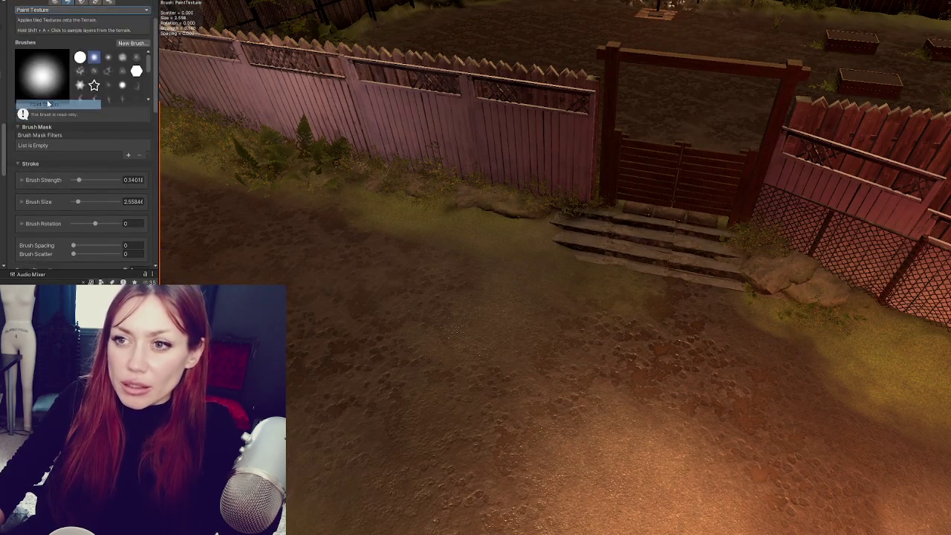
- Select the Mud texture layer and paint mud onto the ground near the steps
scroll(58, 156, "down", 5)
left_click(47, 106)
mouse_move(621, 278)
left_mouse_down()
mouse_move(701, 340)
mouse_move(696, 303)
mouse_move(513, 313)
mouse_move(636, 279)
left_mouse_up()
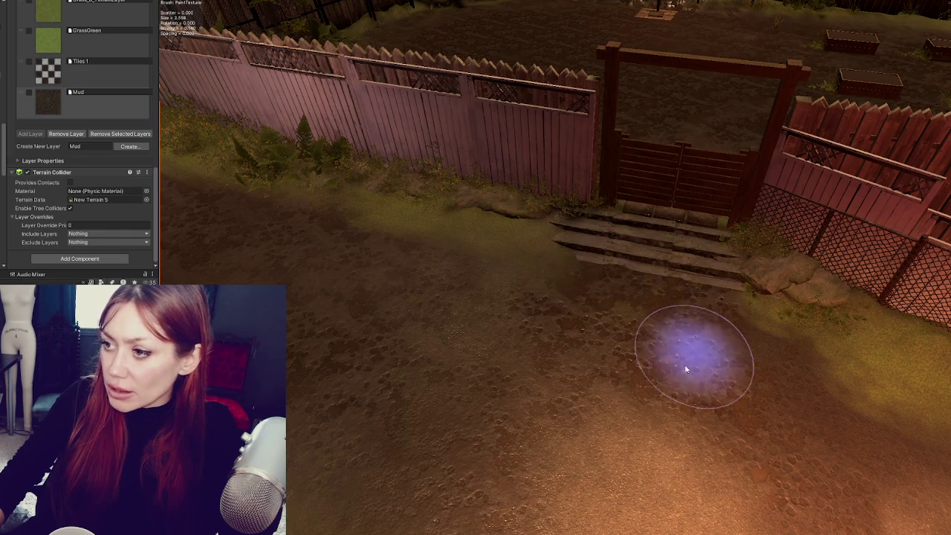
left_click_drag(692, 361, 436, 314)
mouse_move(378, 251)
left_mouse_down()
mouse_move(440, 265)
mouse_move(458, 251)
mouse_move(550, 315)
mouse_move(551, 279)
left_mouse_up()
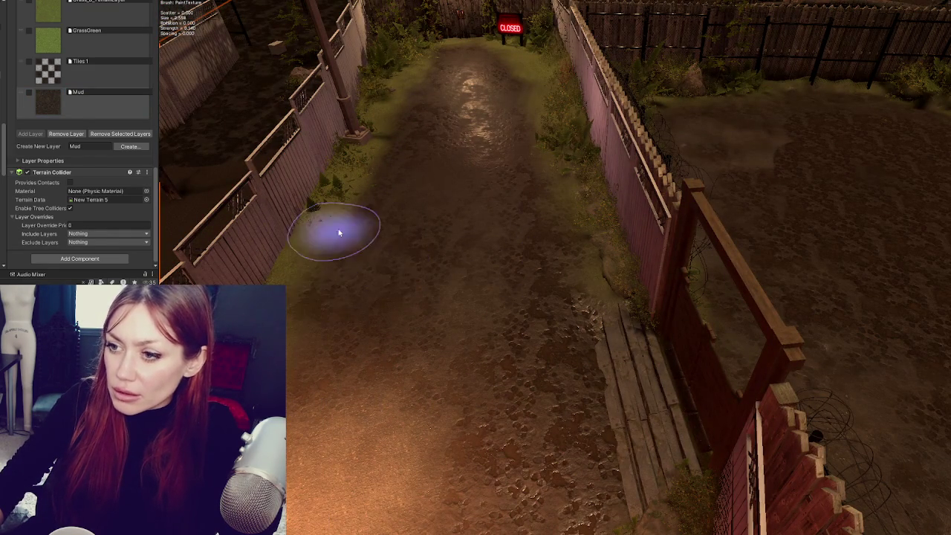
- Brush Mud along the fenced path toward the CLOSED sign, blending into the grassy edges
scroll(480, 198, "down", 2)
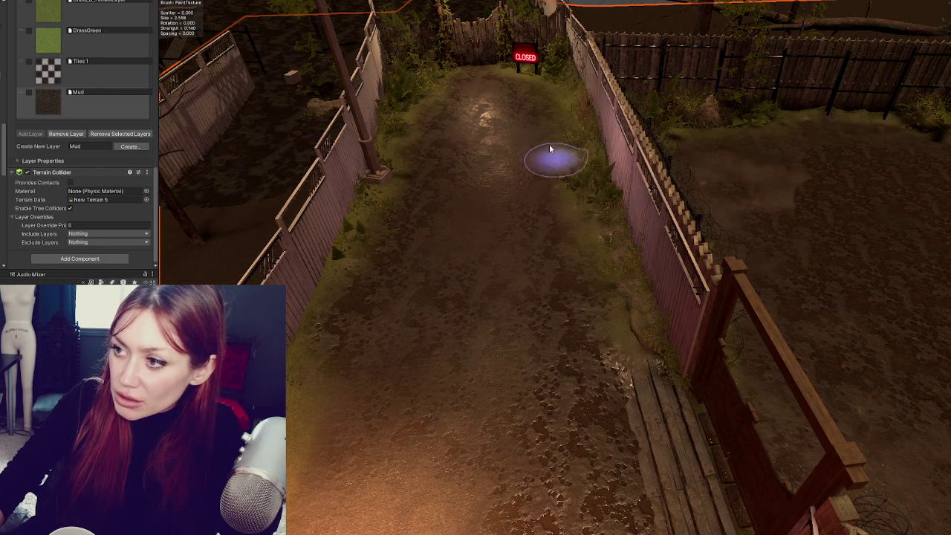
scroll(557, 302, "up", 3)
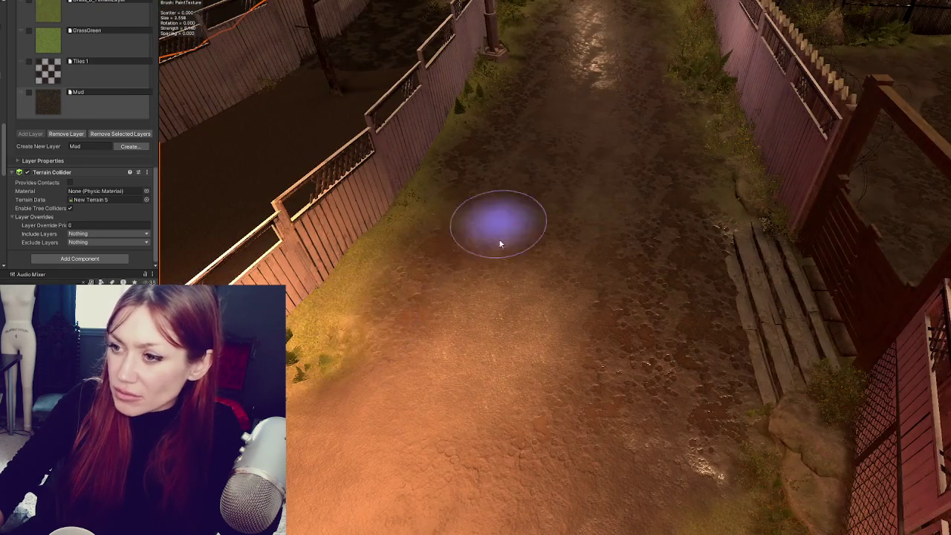
scroll(709, 330, "up", 3)
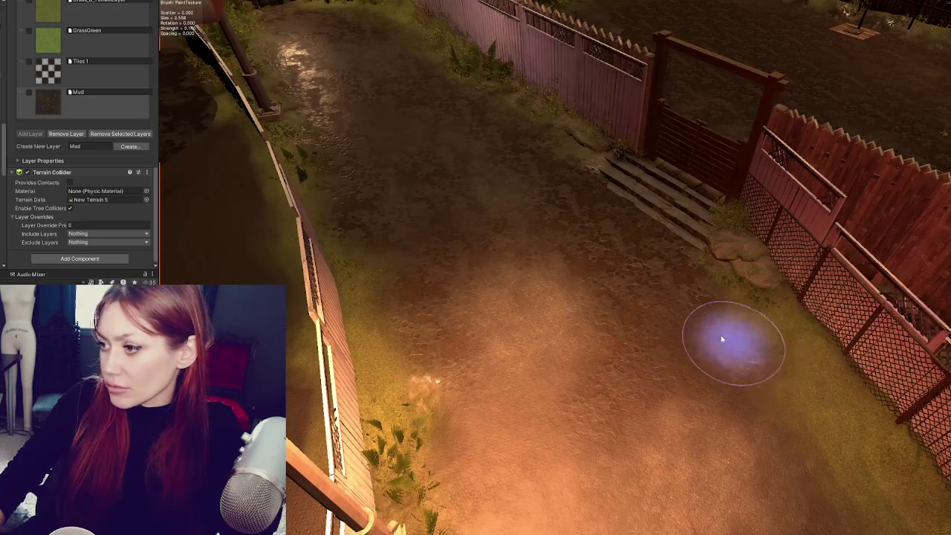
scroll(747, 369, "up", 2)
scroll(776, 393, "down", 3)
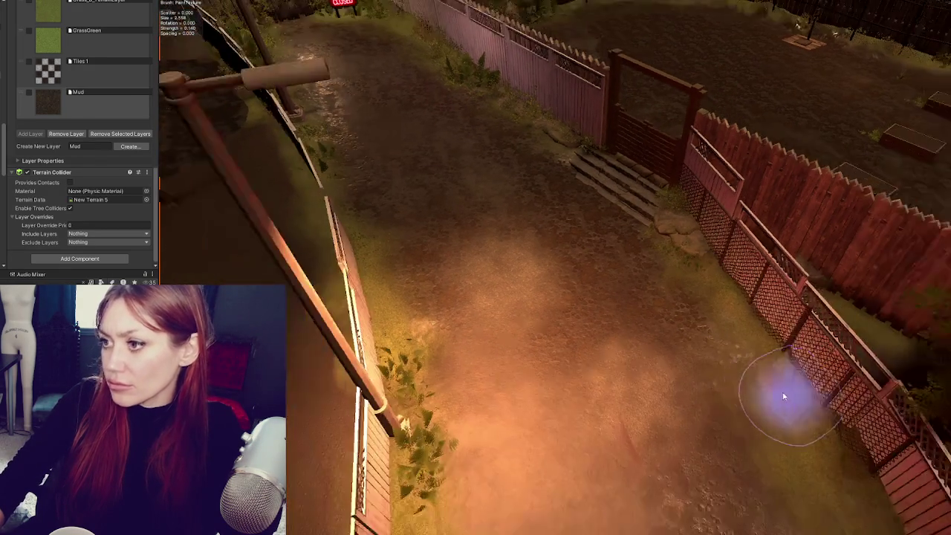
scroll(579, 357, "down", 2)
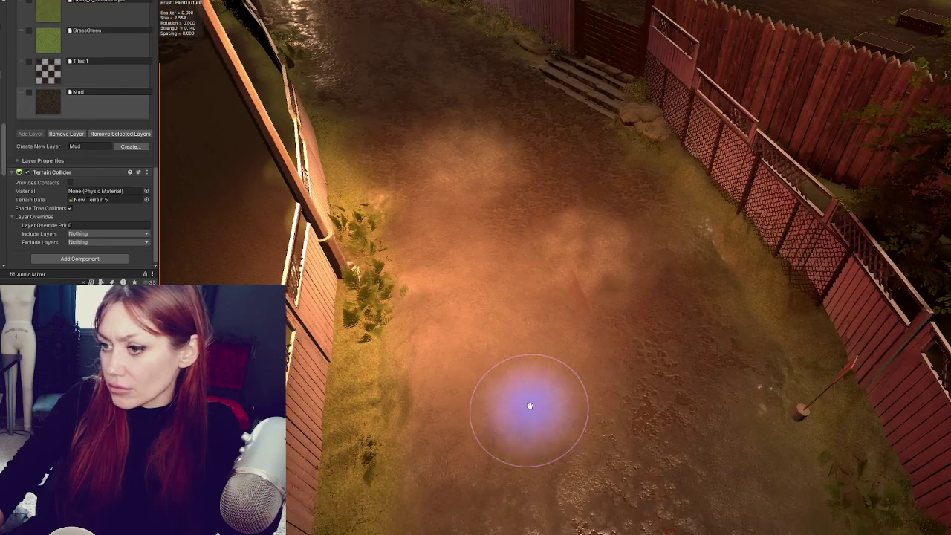
scroll(450, 178, "down", 2)
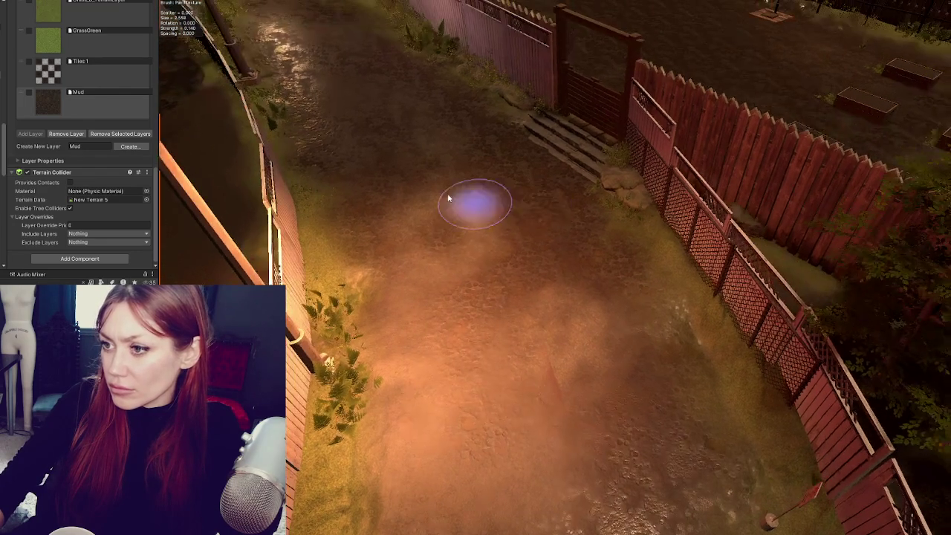
scroll(569, 389, "up", 2)
scroll(603, 278, "down", 2)
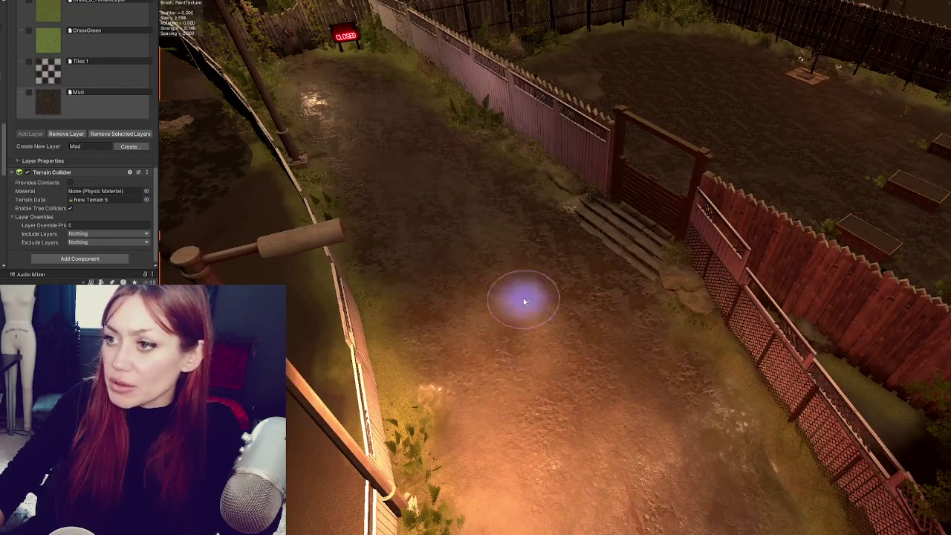
scroll(553, 288, "up", 2)
scroll(822, 444, "up", 1)
scroll(790, 393, "up", 2)
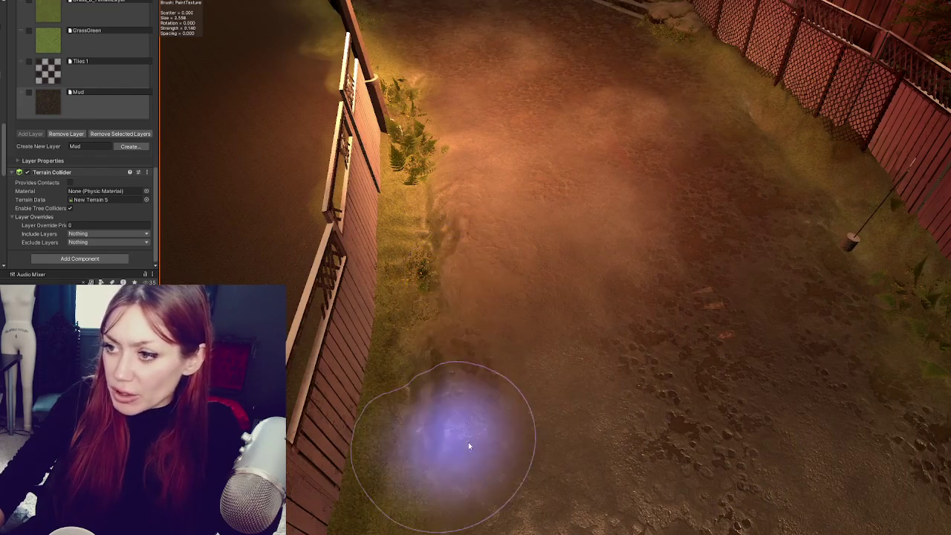
scroll(74, 148, "up", 5)
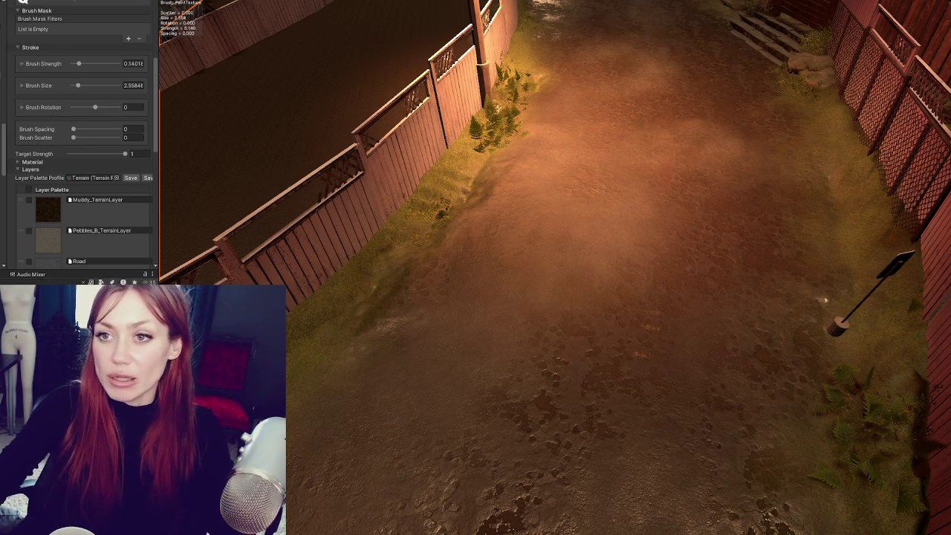
scroll(75, 111, "up", 5)
left_click(45, 78)
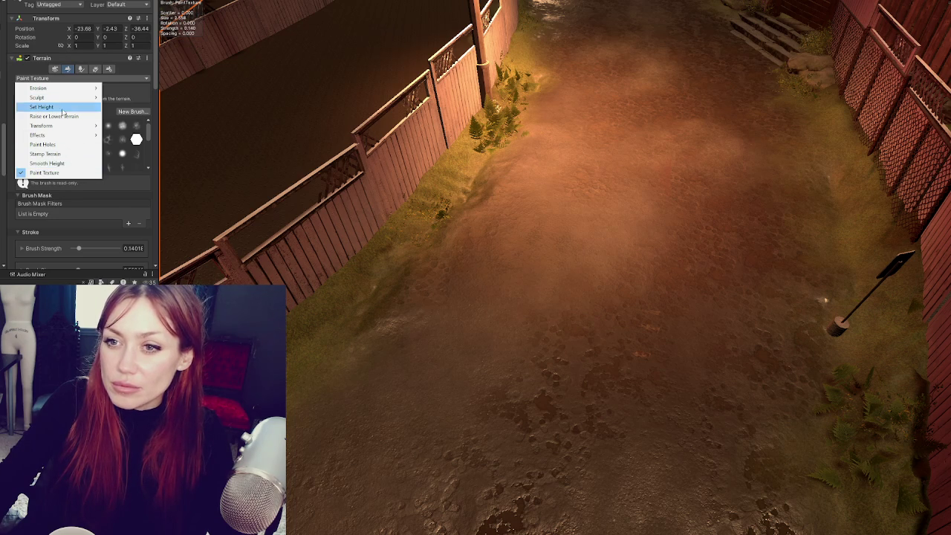
- Switch to Smooth Height and soften the muddy path beside the fern-lined fence
left_click(62, 109)
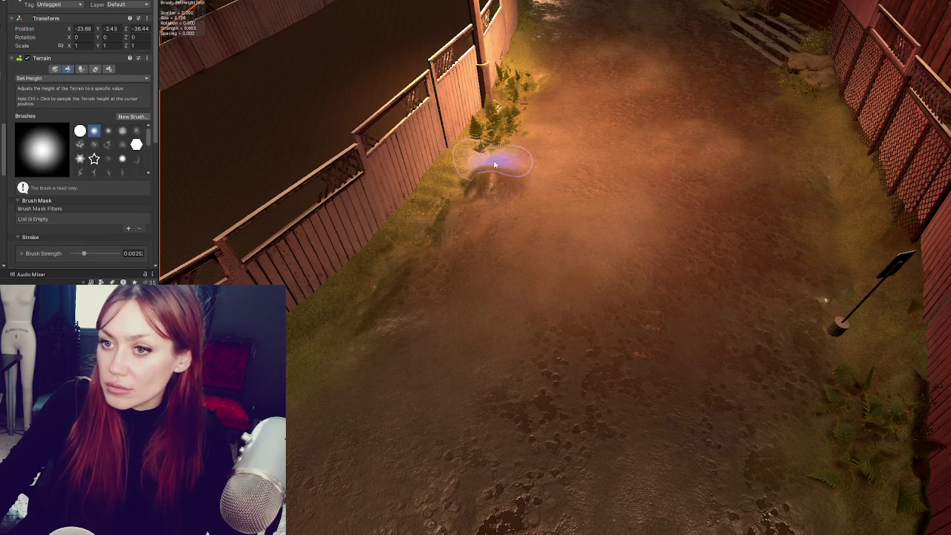
left_click(45, 78)
left_click(44, 115)
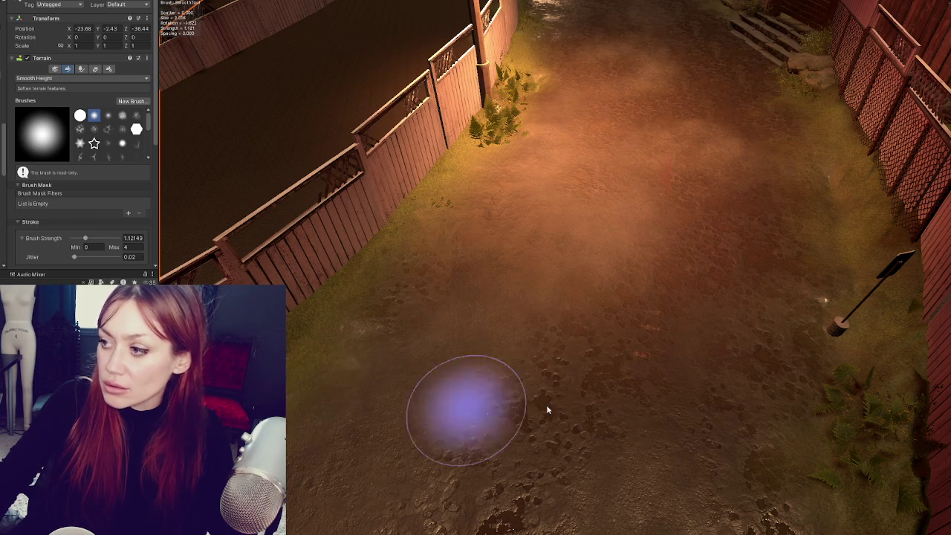
scroll(476, 410, "up", 3)
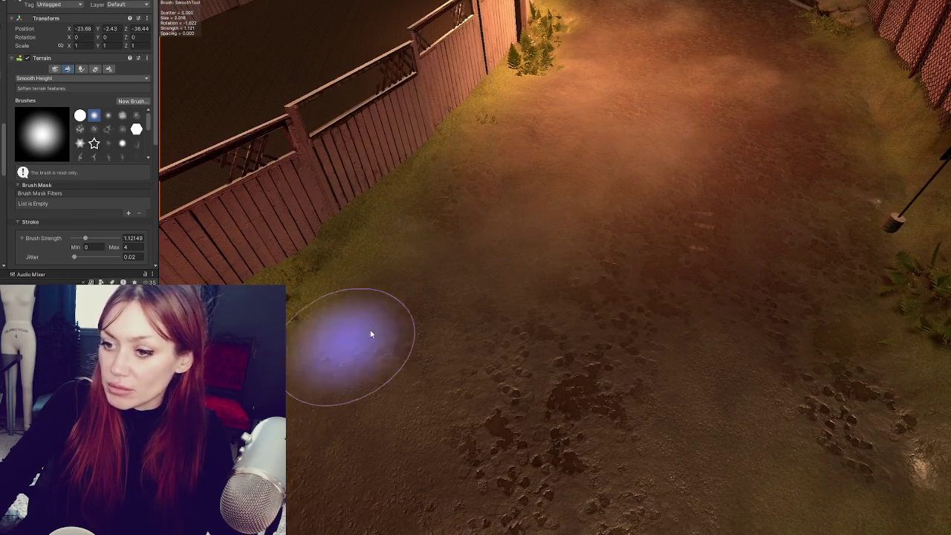
scroll(346, 343, "down", 5)
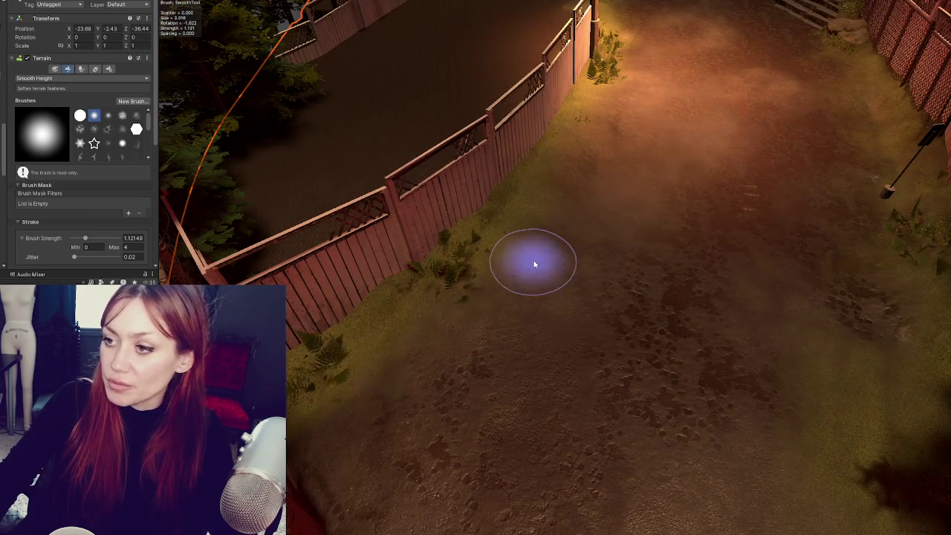
scroll(556, 286, "down", 2)
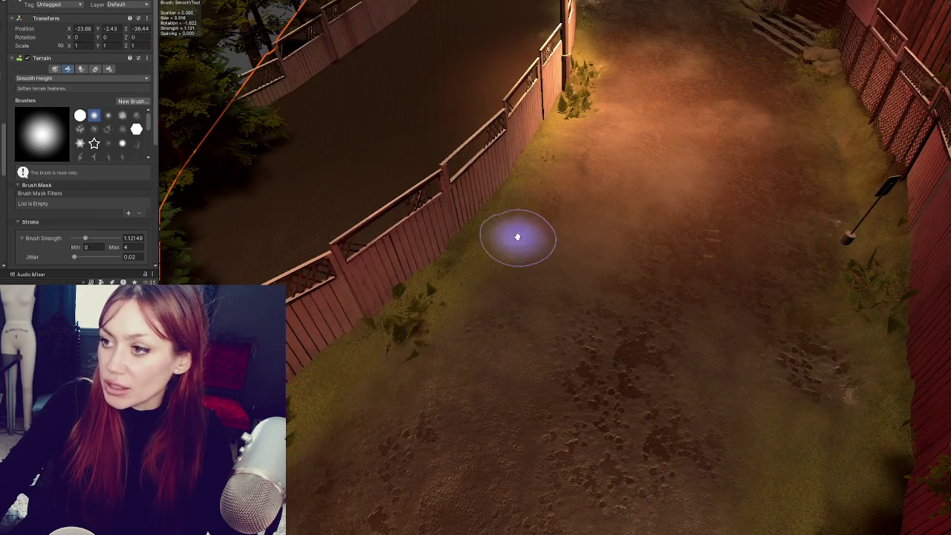
scroll(520, 239, "down", 2)
scroll(471, 259, "up", 3)
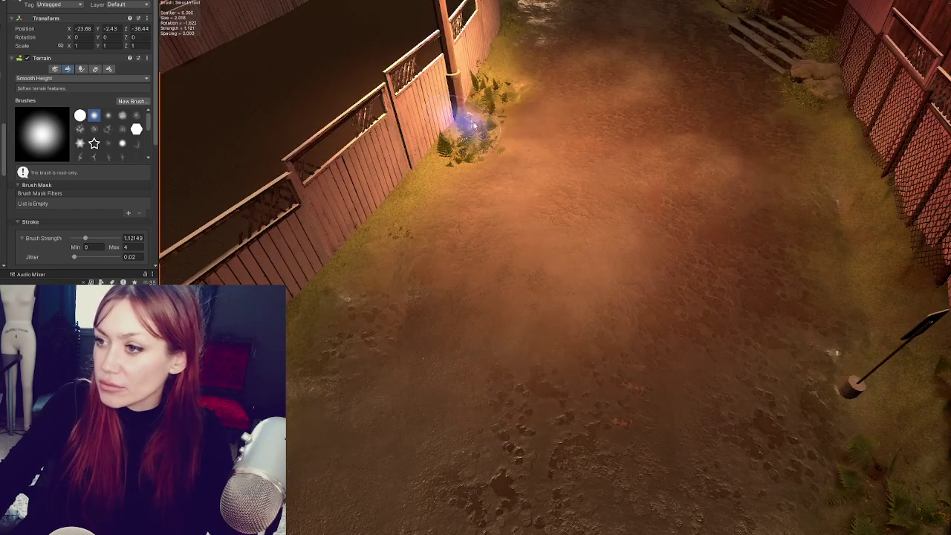
scroll(464, 127, "down", 3)
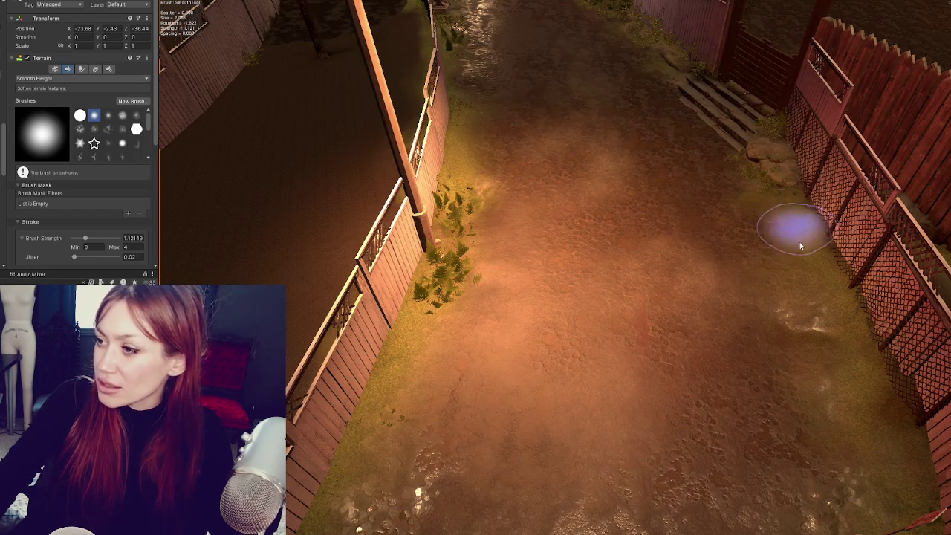
scroll(652, 176, "down", 2)
scroll(543, 307, "up", 3)
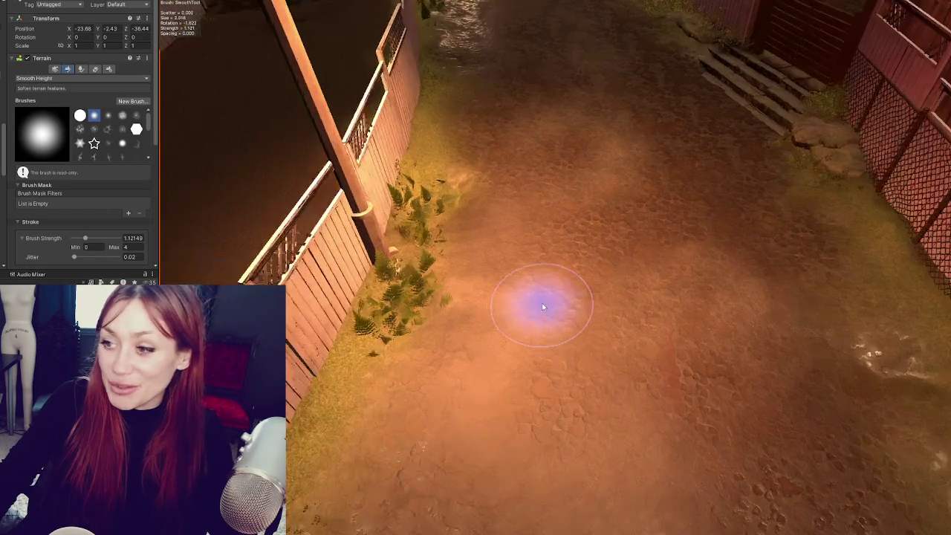
left_click(47, 79)
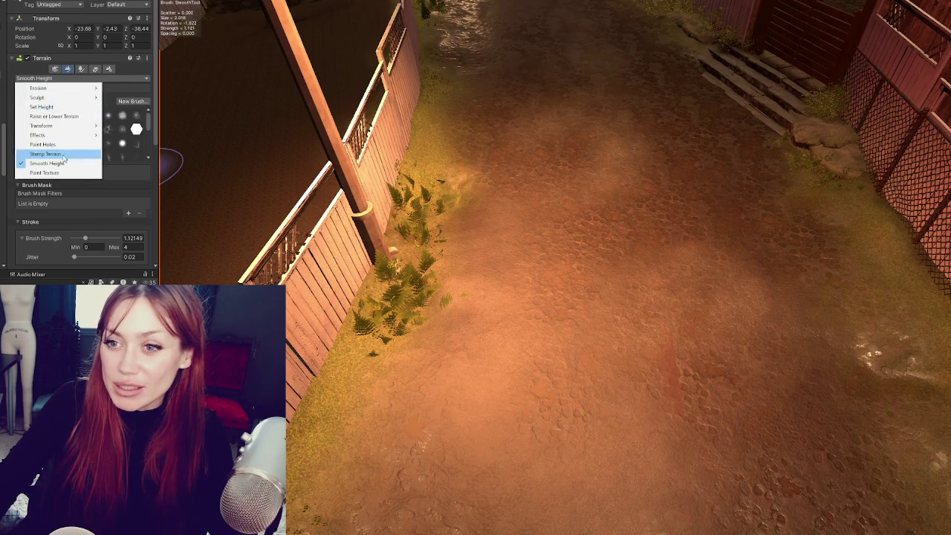
- Reshape the ground around the fence post and ferns with Raise or Lower Terrain
left_click(63, 117)
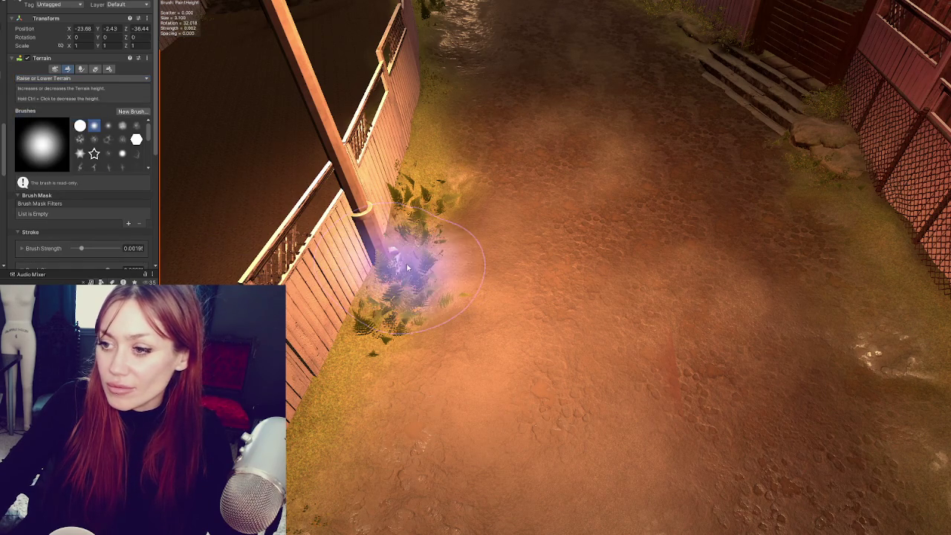
scroll(504, 248, "up", 2)
scroll(514, 248, "up", 3)
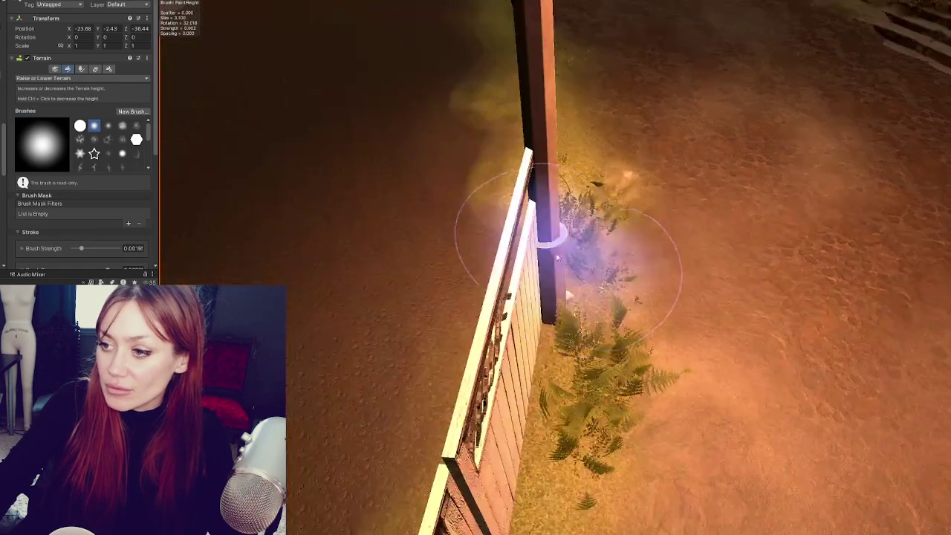
scroll(547, 255, "down", 2)
scroll(572, 329, "up", 2)
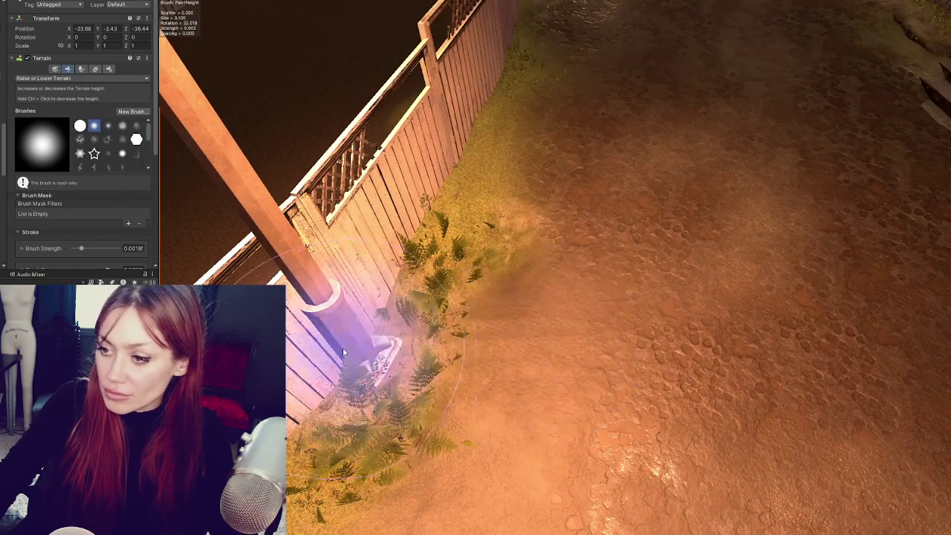
scroll(726, 257, "down", 2)
scroll(714, 252, "up", 2)
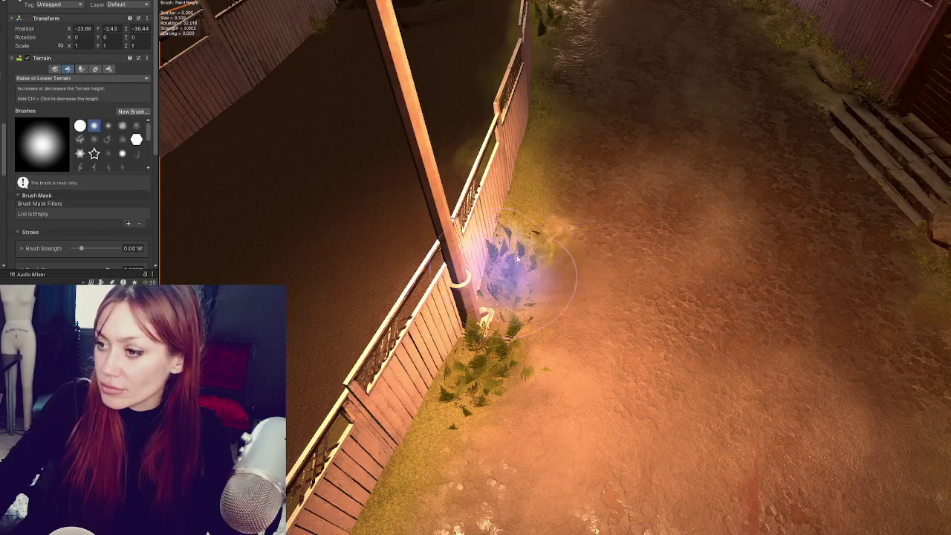
left_click_drag(913, 404, 781, 315)
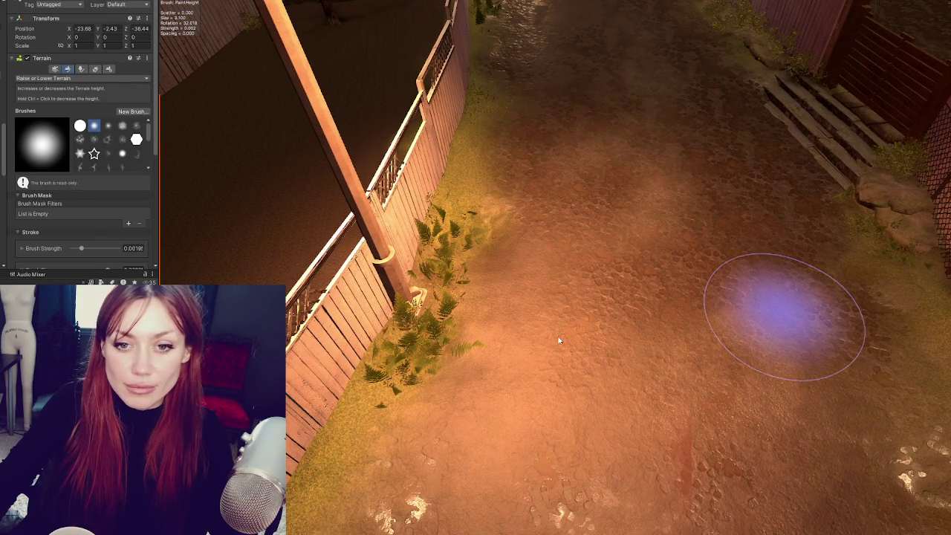
scroll(525, 353, "down", 2)
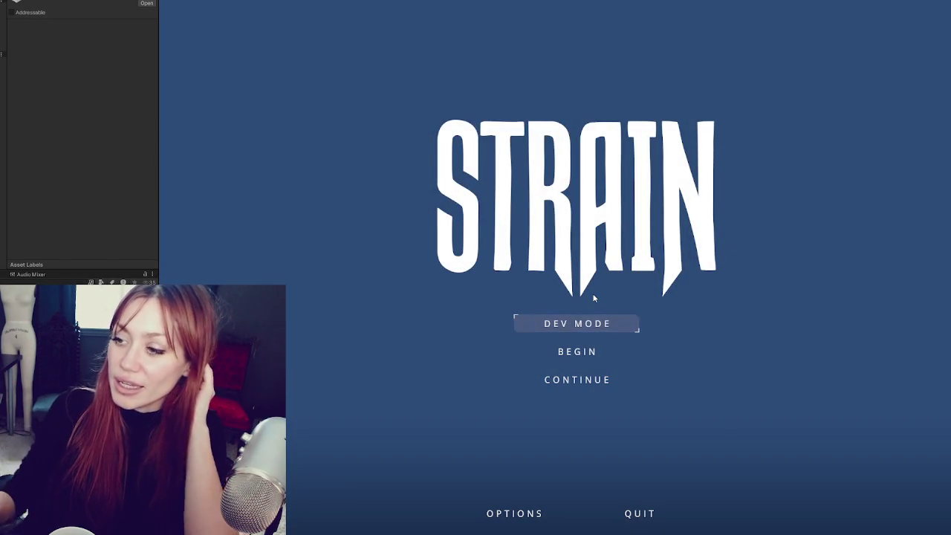
- Start the game in Dev Mode, walk up to the wooden gate and open it
left_click(535, 317)
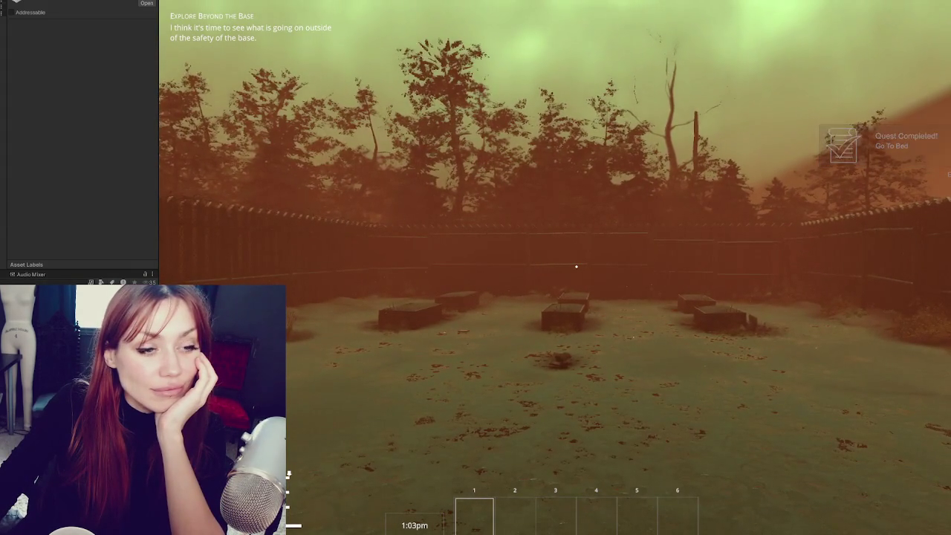
mouse_move(576, 266)
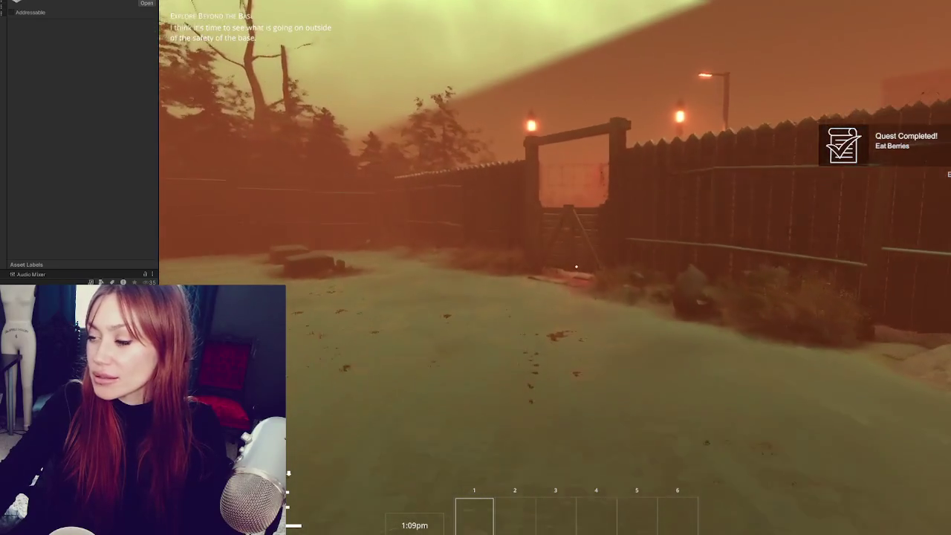
key("w")
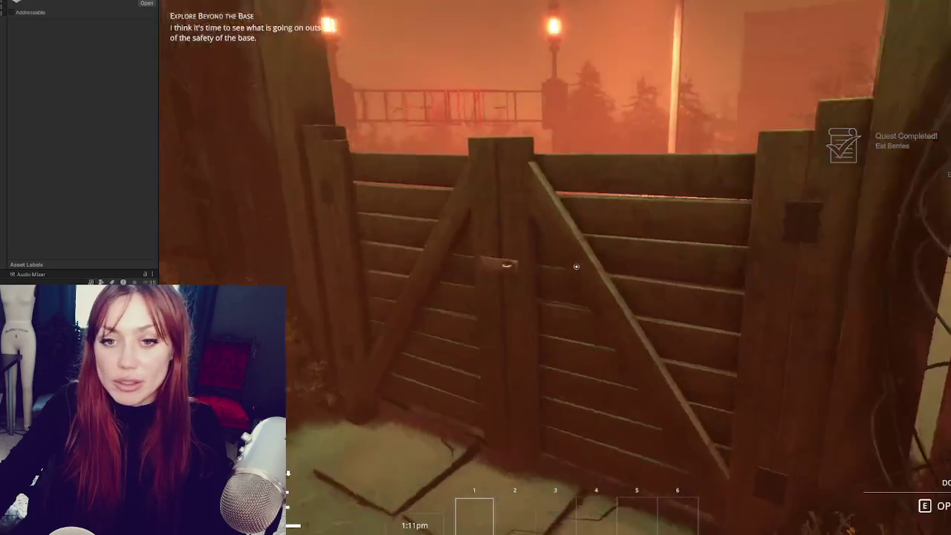
key("e")
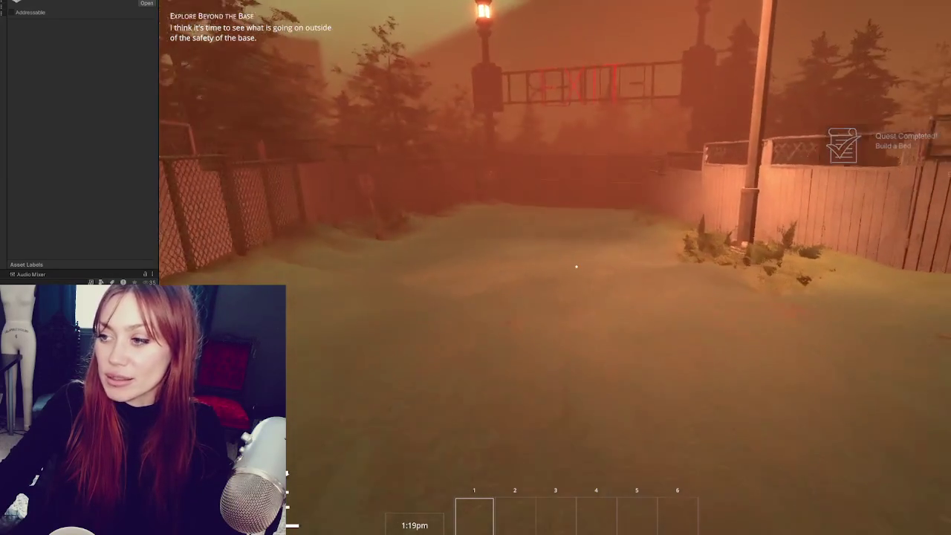
- Walk through the EXIT gate into the muddy alley facing the CLOSED sign
key("w")
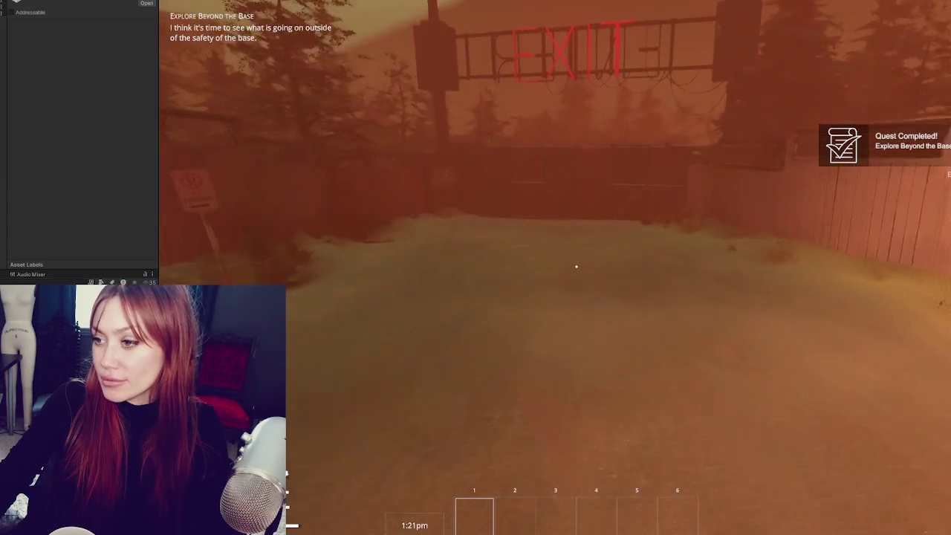
key("w")
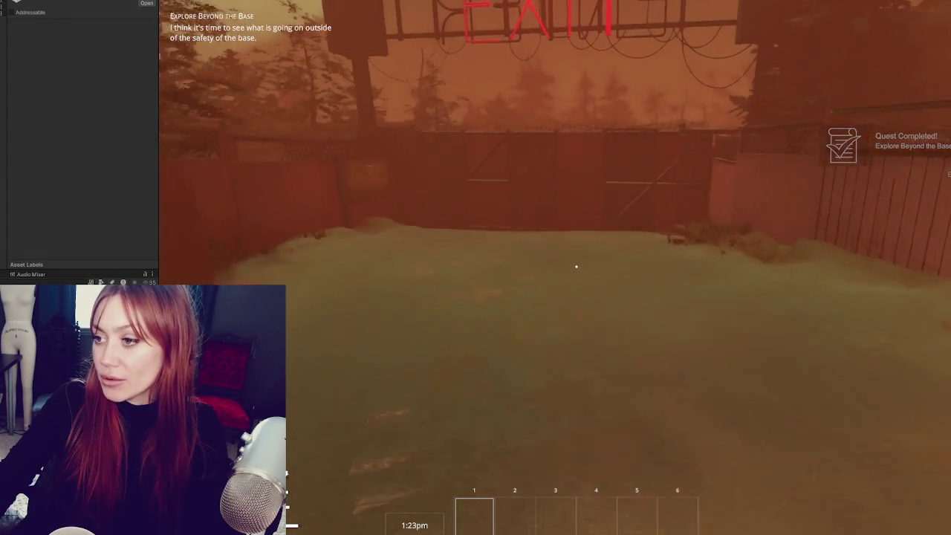
key("w")
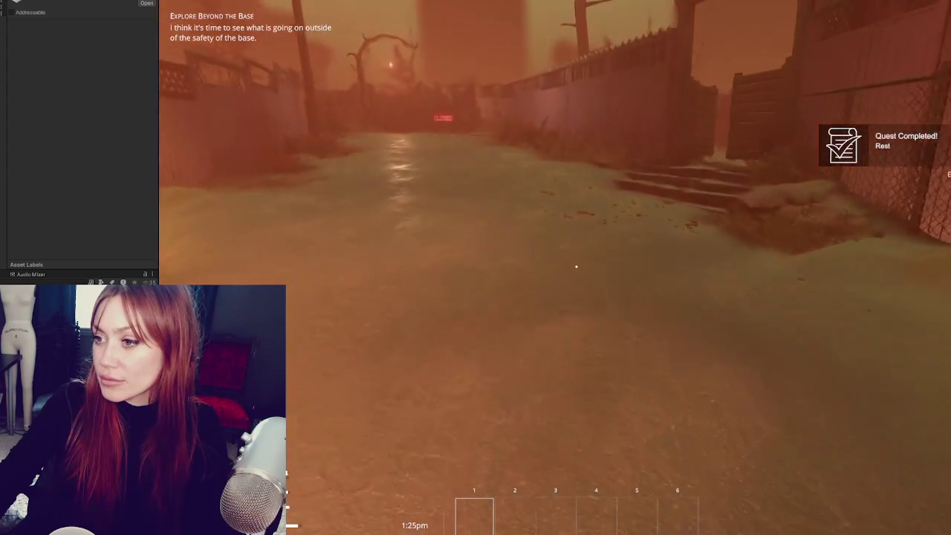
key("w")
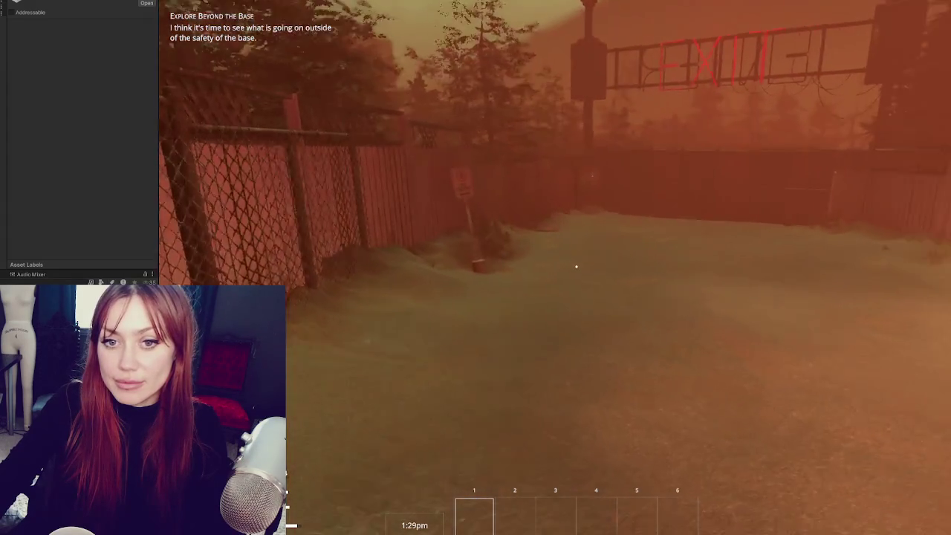
key("w")
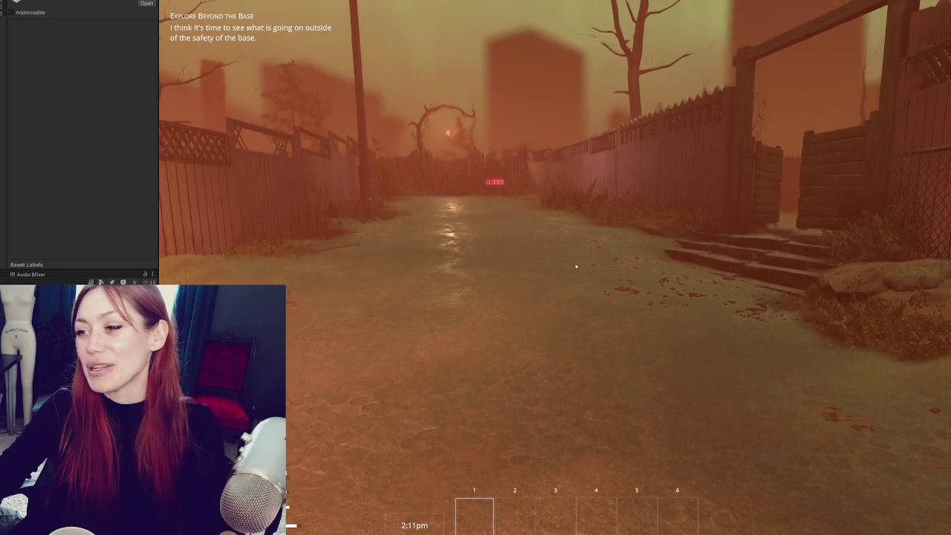
- Walk down the fenced path past the CLOSED sign, then step back to view the crate yard
mouse_move(576, 266)
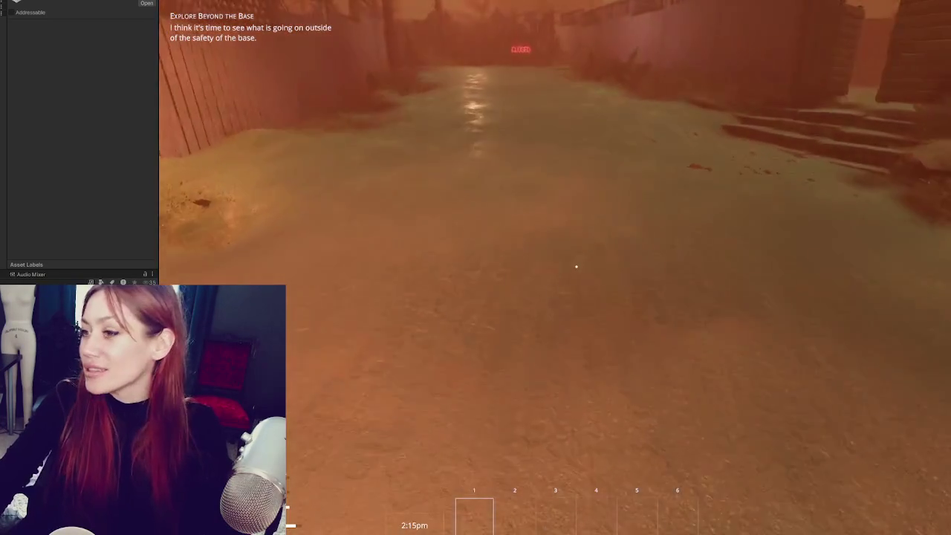
key("w")
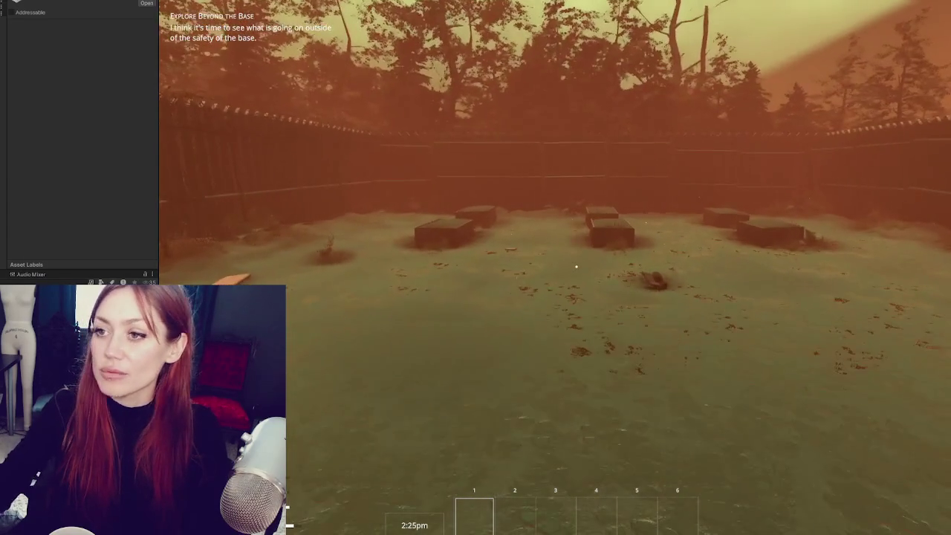
key("s")
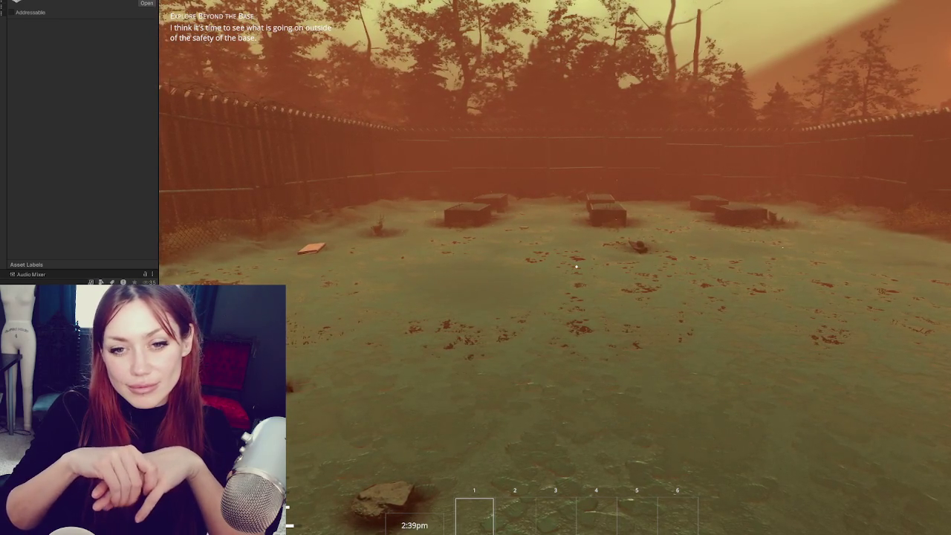
- Walk to the leafy plant by the fence and pick up the wildberries into the first hotbar slot
key("w")
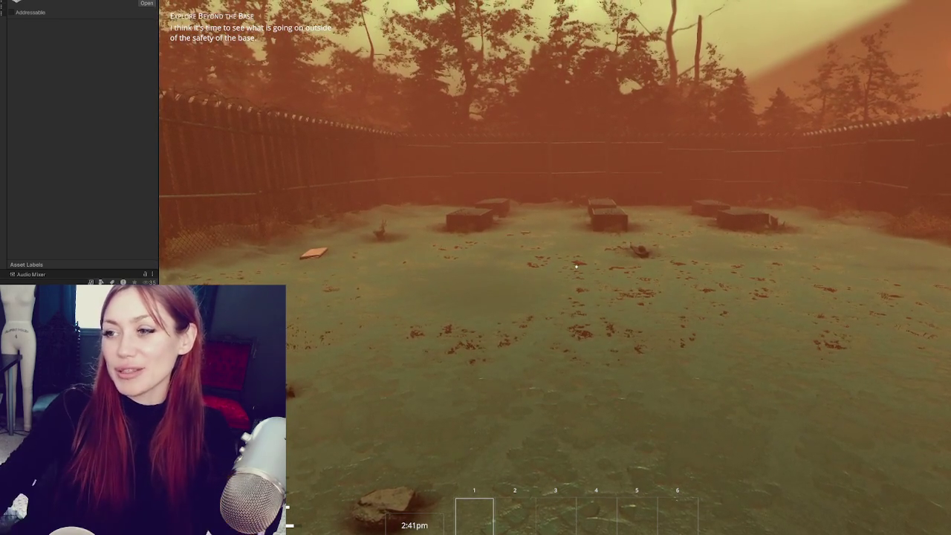
key("w")
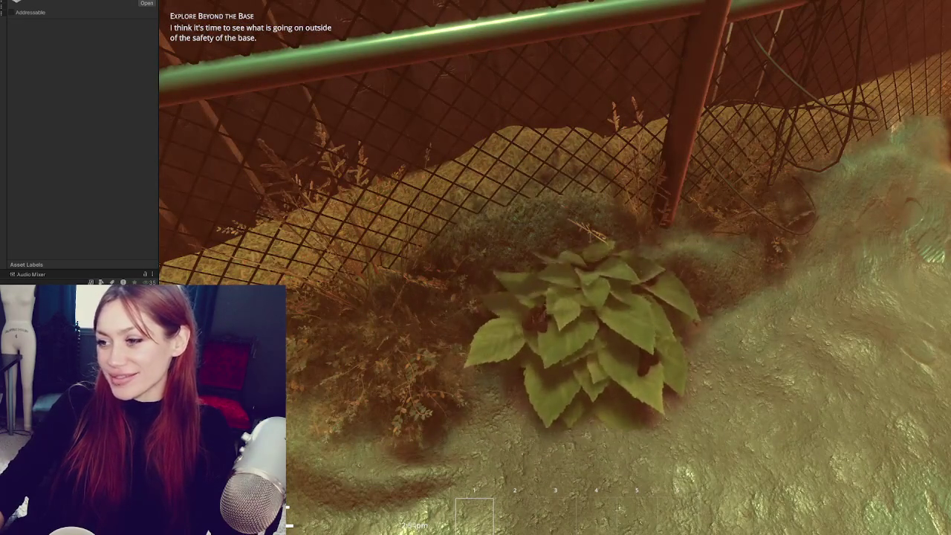
key("e")
- Walk across the yard along the fence to face the chain-link section
key("w")
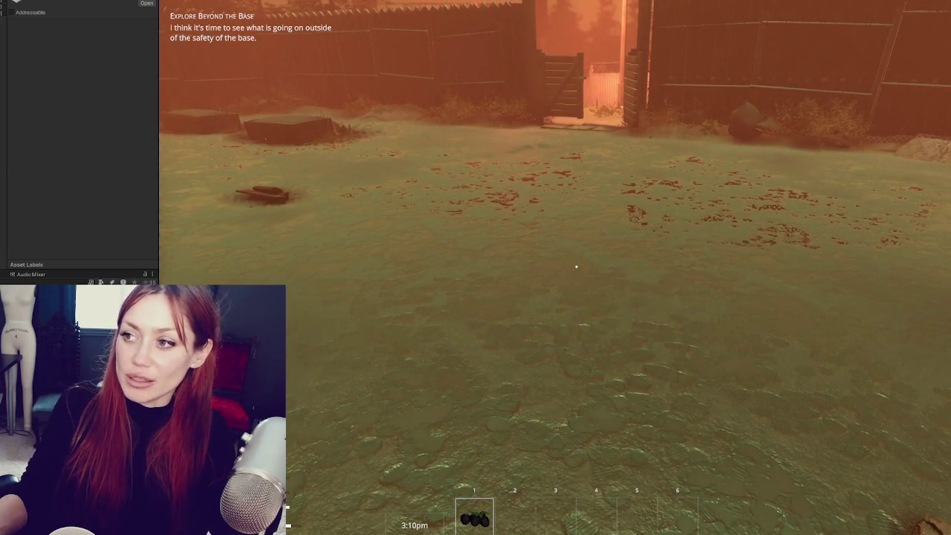
key("w")
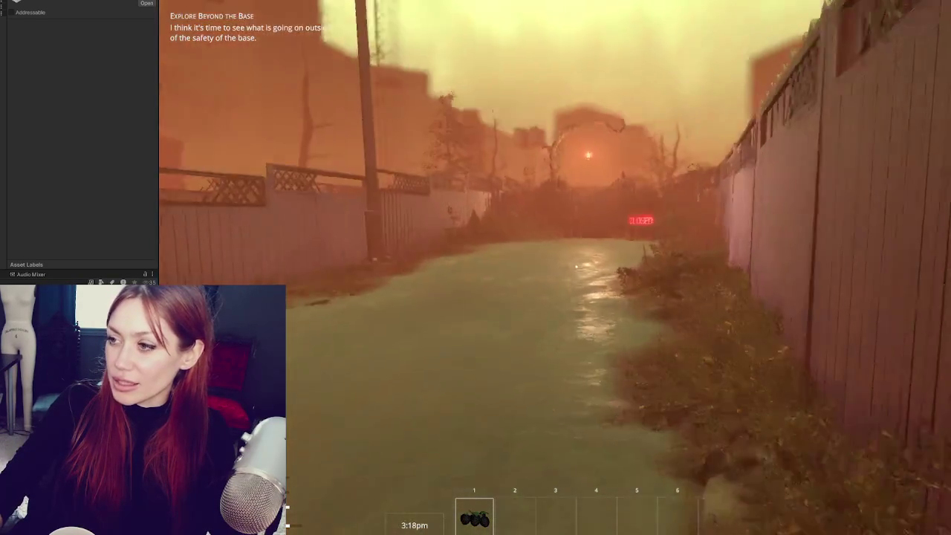
key("w")
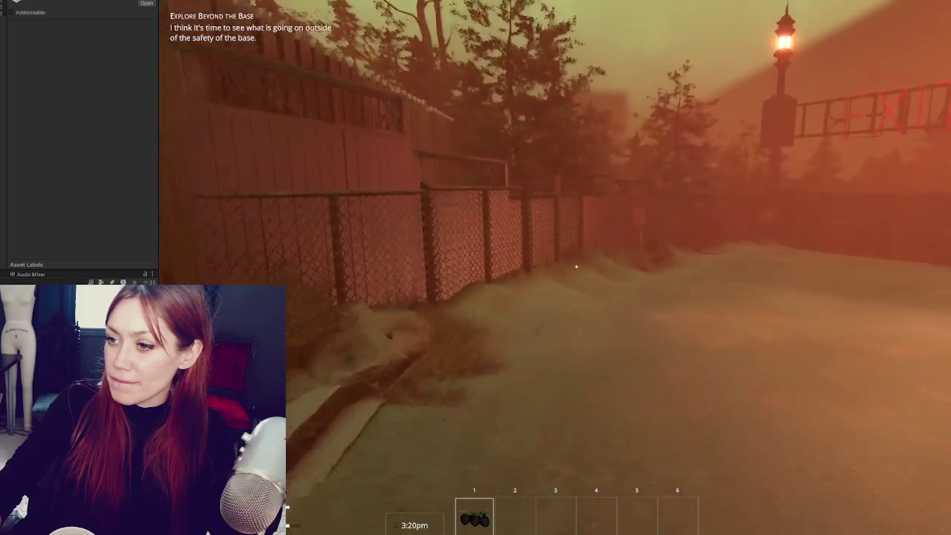
key("w")
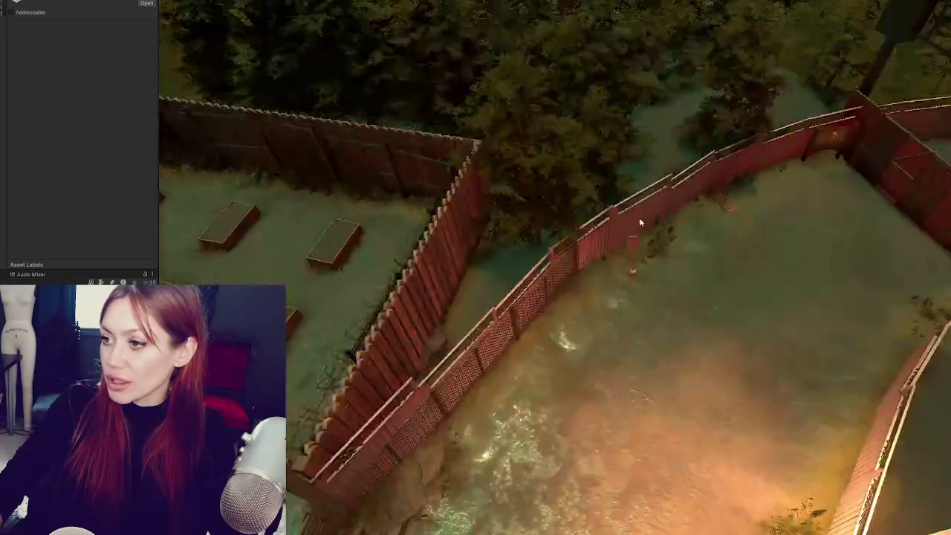
- Select several yard fence sections, including the gate section, to inspect them in the Inspector
left_click(688, 203)
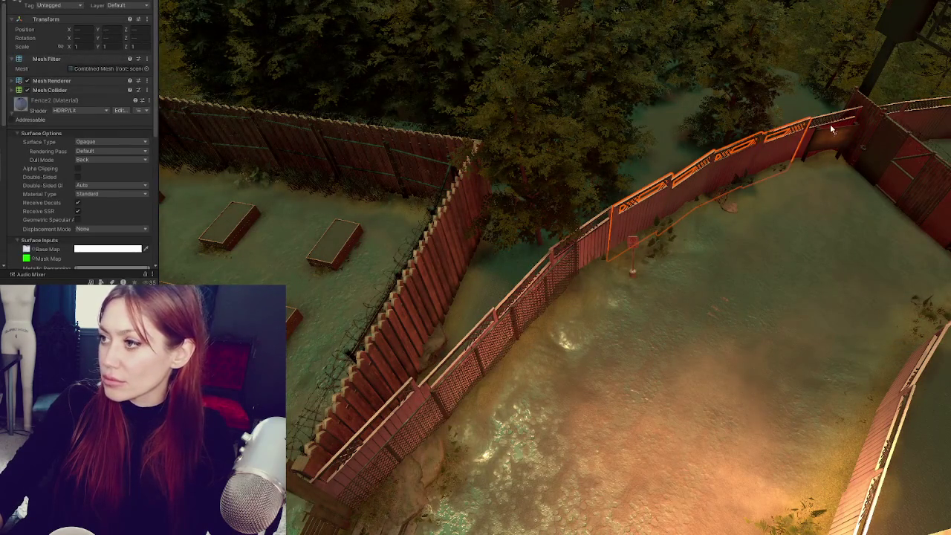
left_click(830, 130)
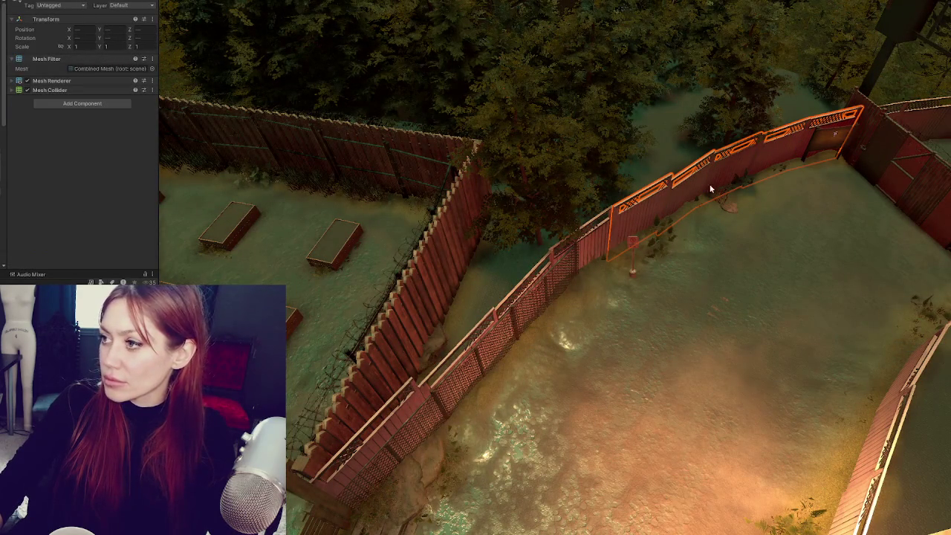
left_click(542, 275)
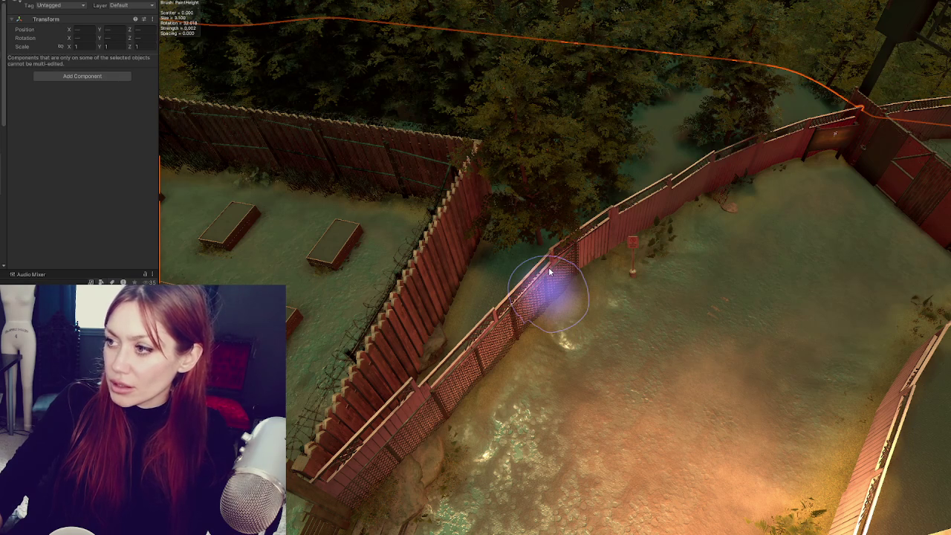
left_click(549, 272)
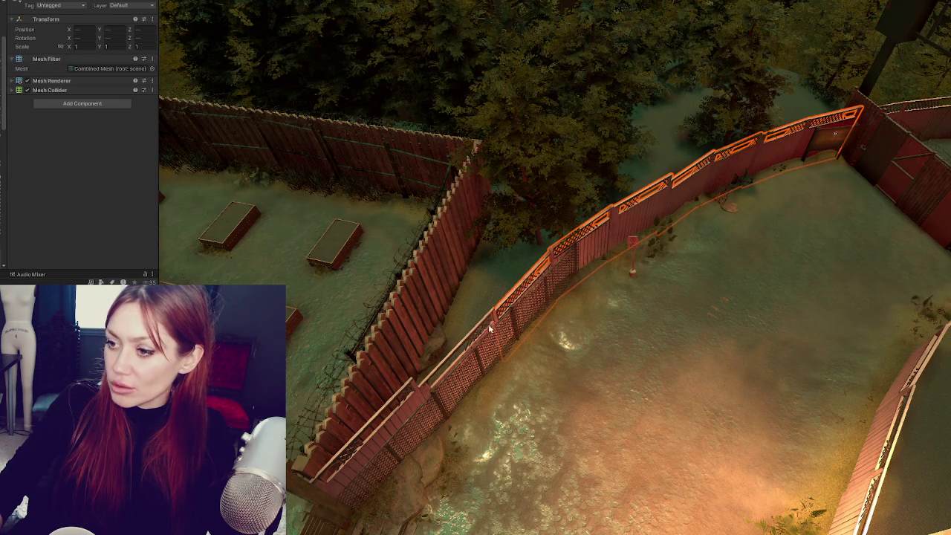
left_click(414, 397, "shift")
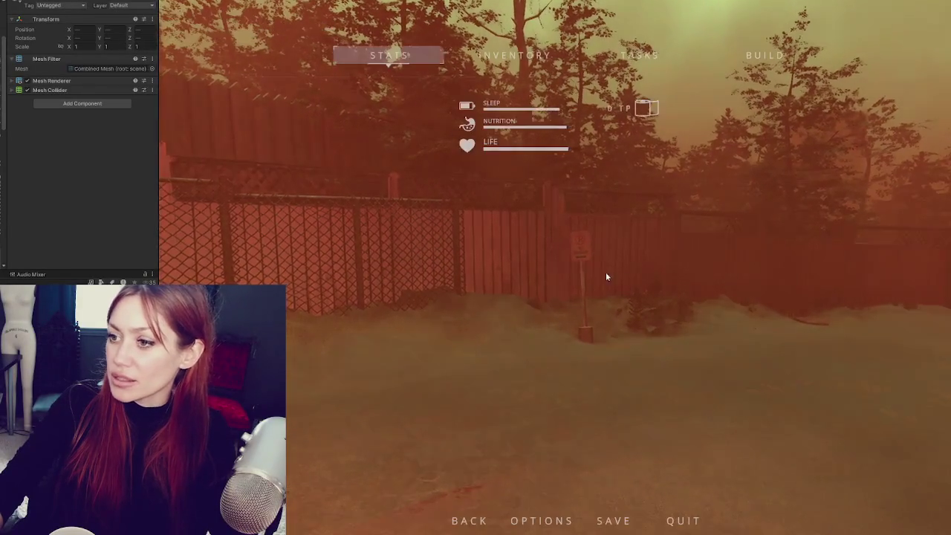
- Close the pause menu to resume the play test
key("Escape")
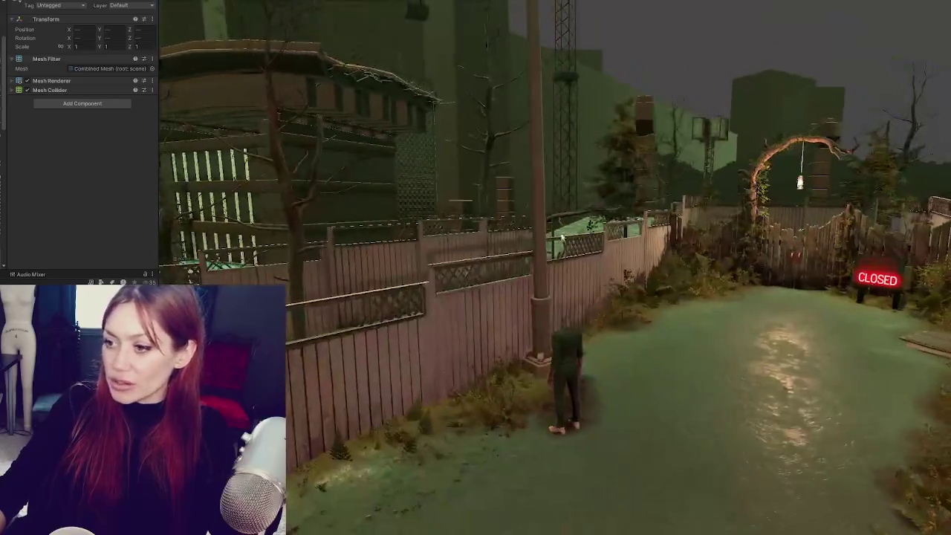
- Move the Player object along the lattice-topped fence to -0.574, 0, 1.686 and select the fence behind it
left_click(566, 363)
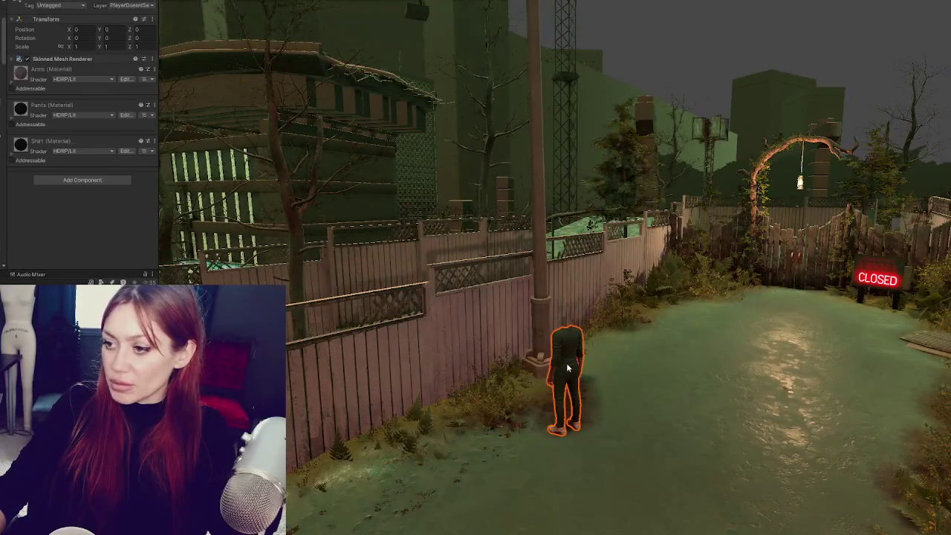
left_click(569, 372)
mouse_move(609, 377)
left_mouse_down()
mouse_move(526, 358)
mouse_move(513, 340)
mouse_move(490, 345)
mouse_move(594, 344)
mouse_move(405, 341)
mouse_move(579, 312)
mouse_move(498, 320)
mouse_move(637, 248)
mouse_move(622, 278)
mouse_move(513, 288)
mouse_move(731, 272)
mouse_move(693, 278)
mouse_move(595, 223)
mouse_move(512, 203)
mouse_move(569, 185)
mouse_move(588, 221)
mouse_move(483, 223)
mouse_move(573, 218)
mouse_move(548, 220)
left_mouse_up()
key("f")
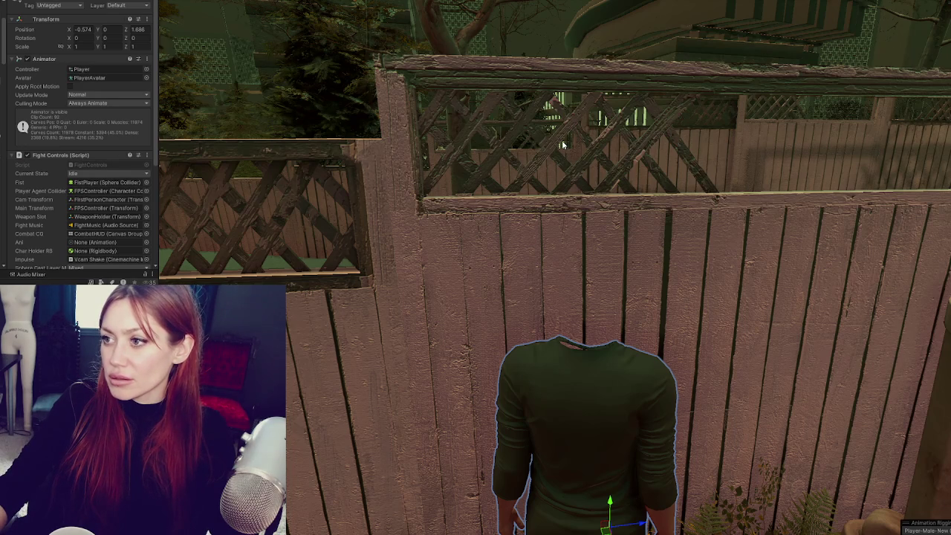
scroll(561, 140, "down", 5)
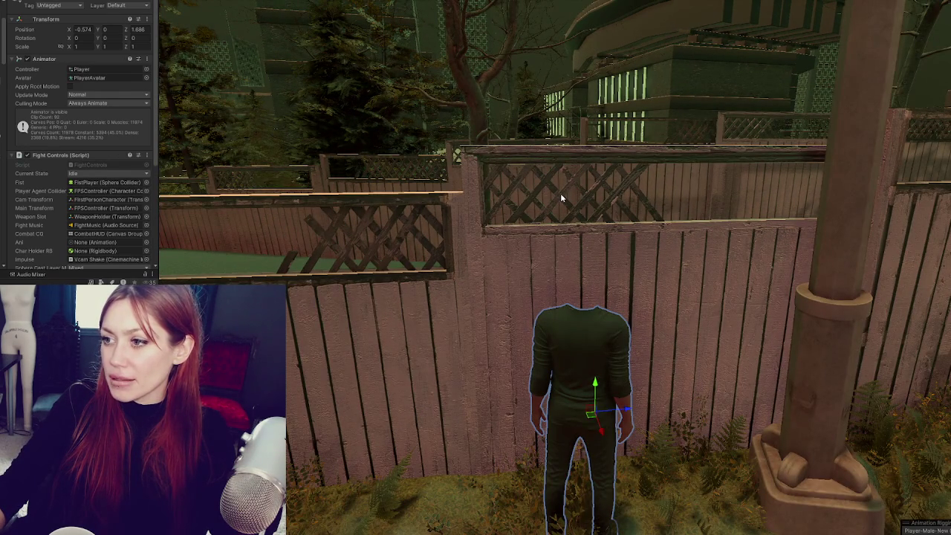
left_click(560, 193)
- Select the whole lattice-topped fence section and orbit around it to inspect it
left_click(560, 194)
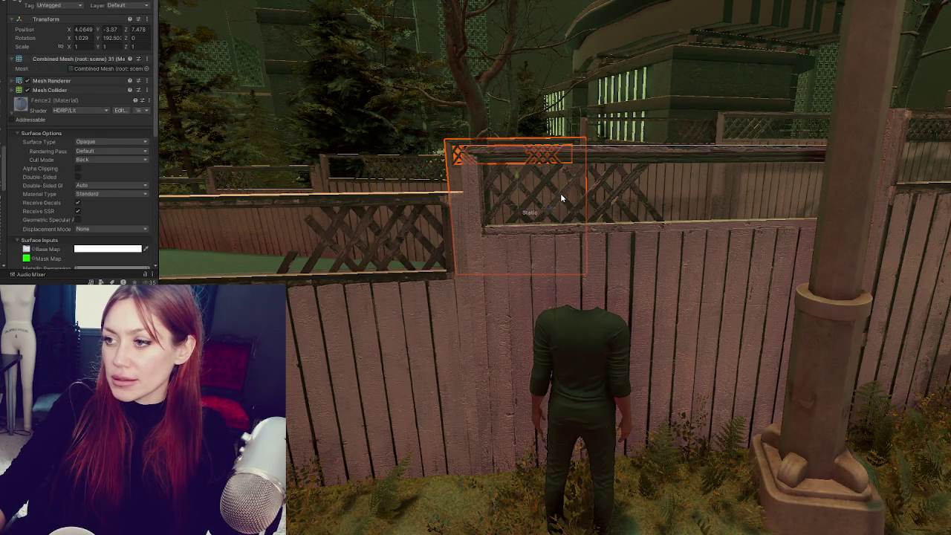
left_click(617, 198)
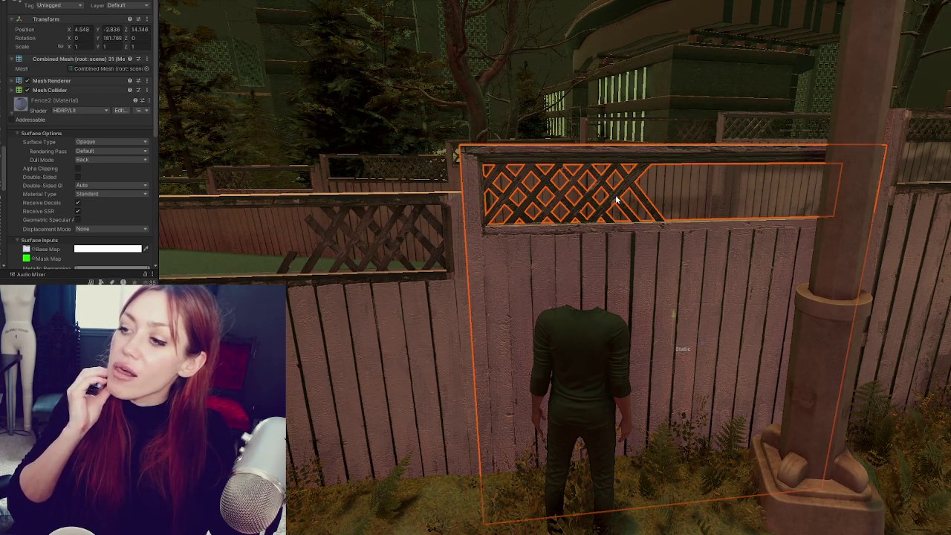
mouse_move(631, 185)
left_mouse_down()
mouse_move(637, 201)
mouse_move(725, 176)
mouse_move(616, 159)
left_mouse_up()
scroll(616, 159, "up", 5)
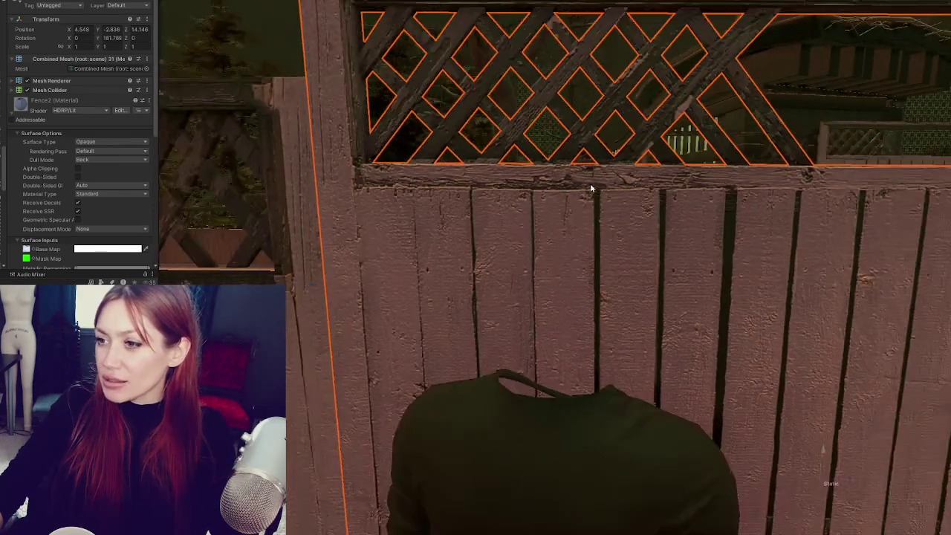
scroll(591, 188, "down", 3)
left_click_drag(591, 200, 592, 216)
left_click_drag(473, 187, 674, 321)
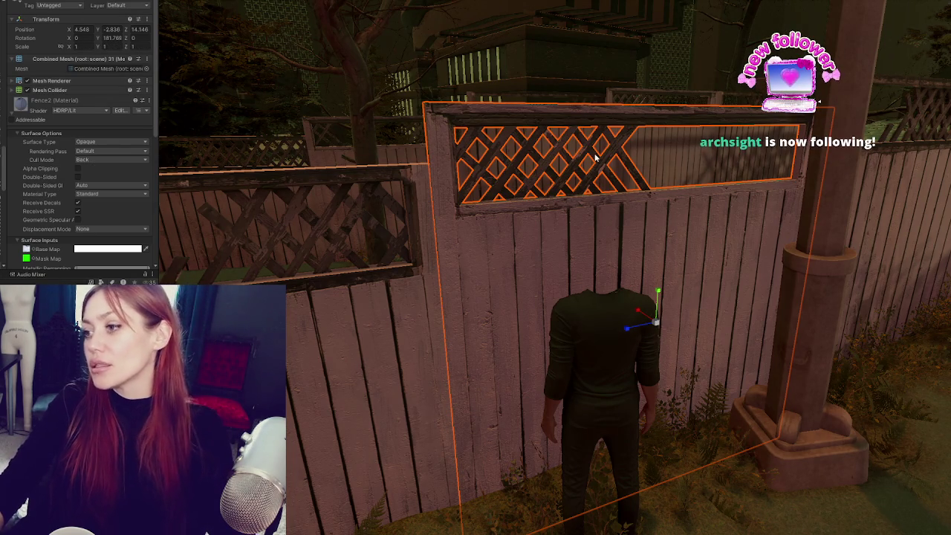
left_click_drag(636, 305, 644, 320, "alt")
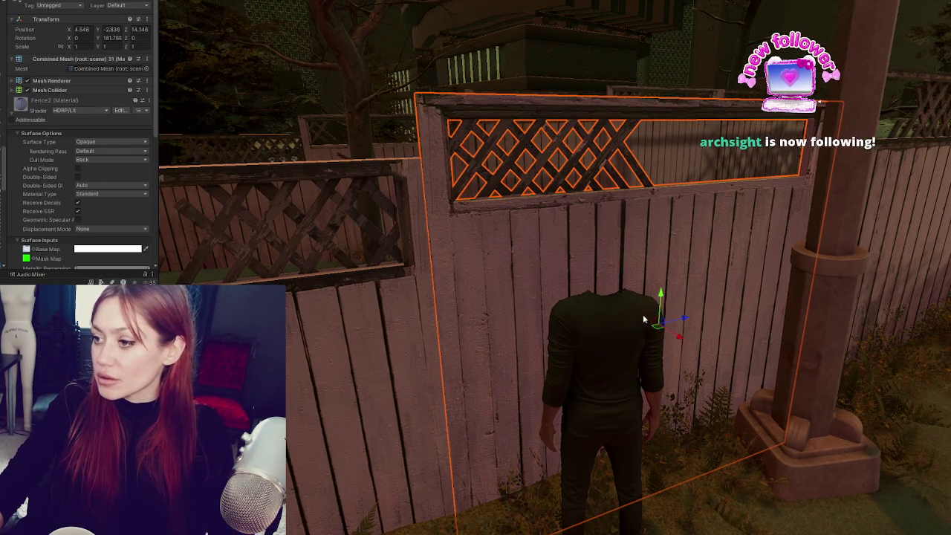
- Nudge the fence section along X to 4.548 and check its Scale X value
left_click_drag(691, 344, 121, 68)
left_click(88, 47)
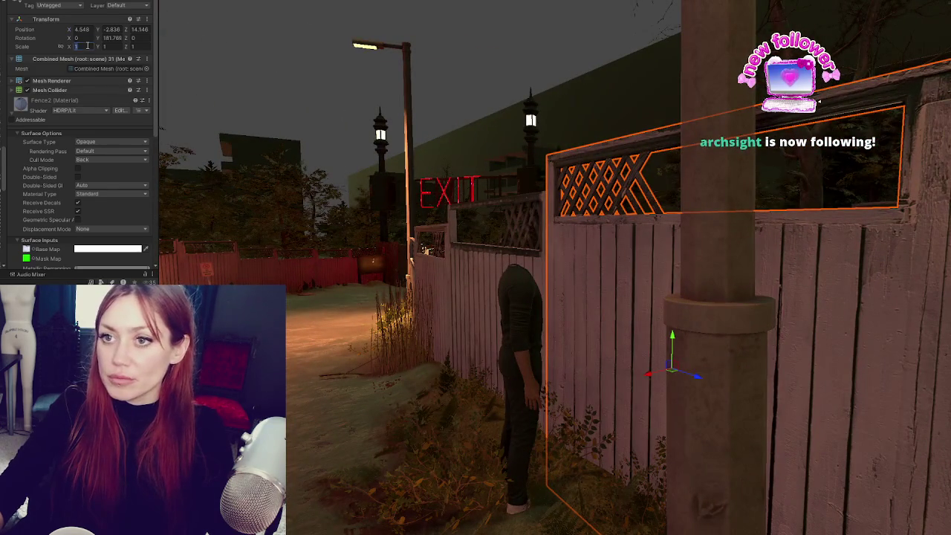
left_click_drag(190, 110, 578, 228, "alt")
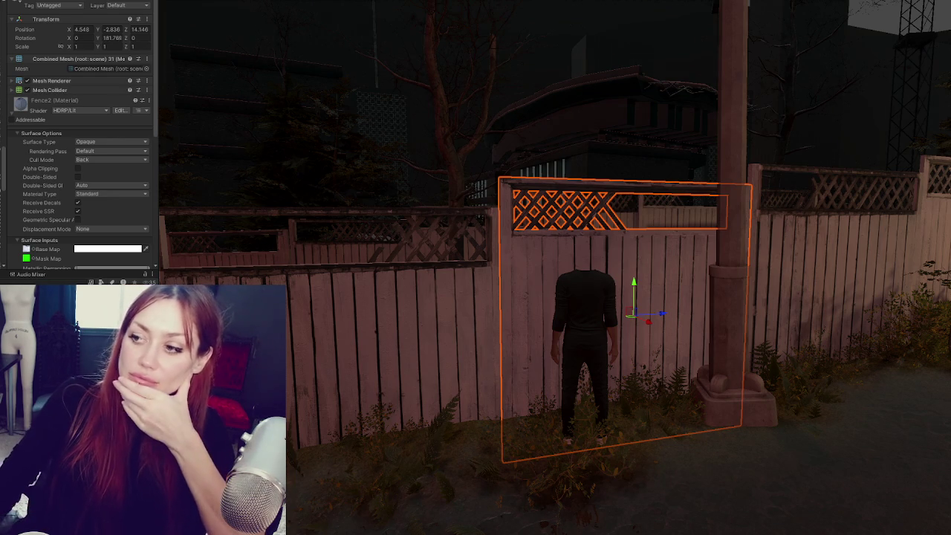
scroll(539, 328, "down", 5)
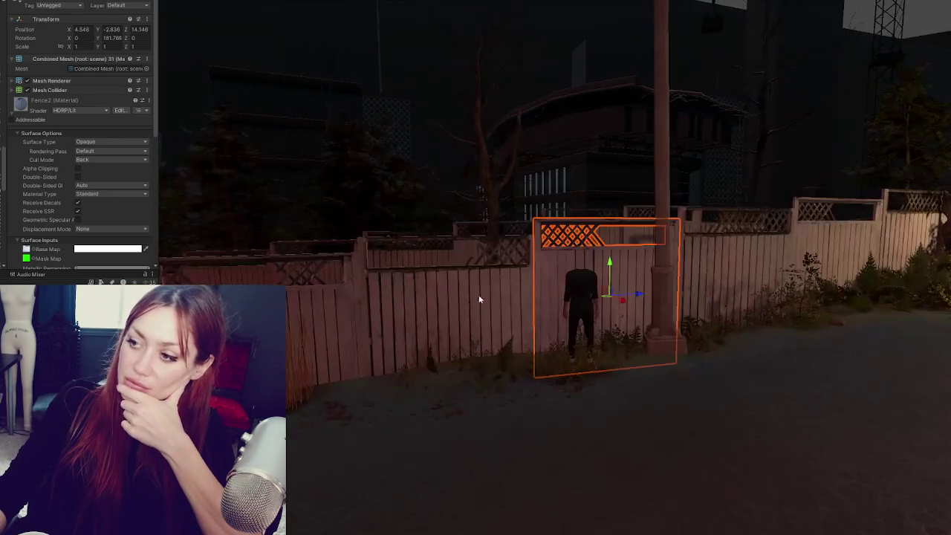
mouse_move(479, 299)
left_mouse_down()
mouse_move(434, 325)
mouse_move(548, 263)
mouse_move(499, 268)
left_mouse_up()
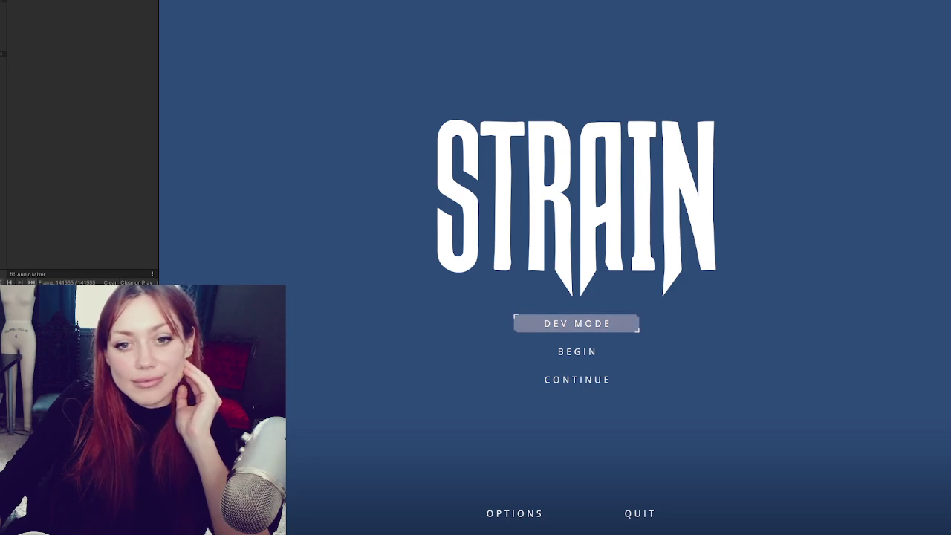
- Start the game in Dev Mode
key("Return")
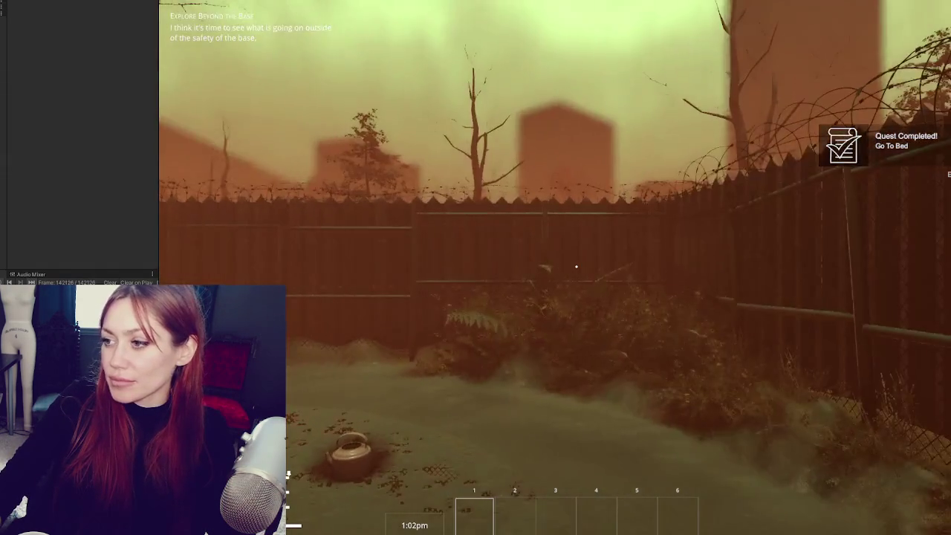
- Step the player back from the gate, then pause and resume the game
key("s")
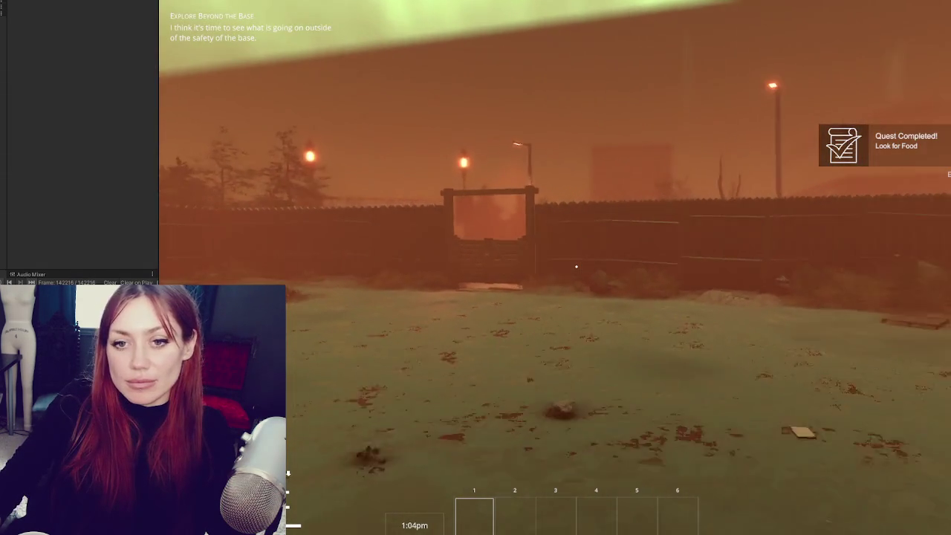
key("Escape")
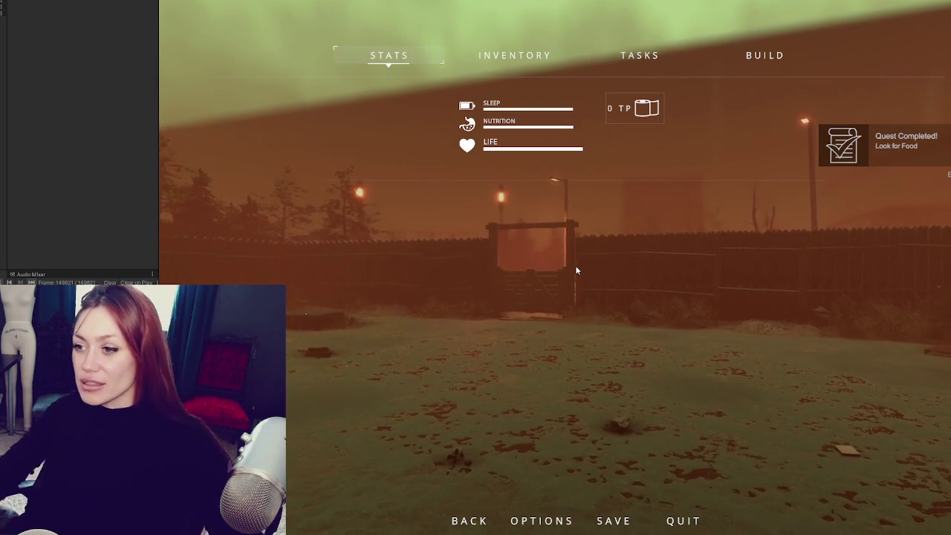
key("Escape")
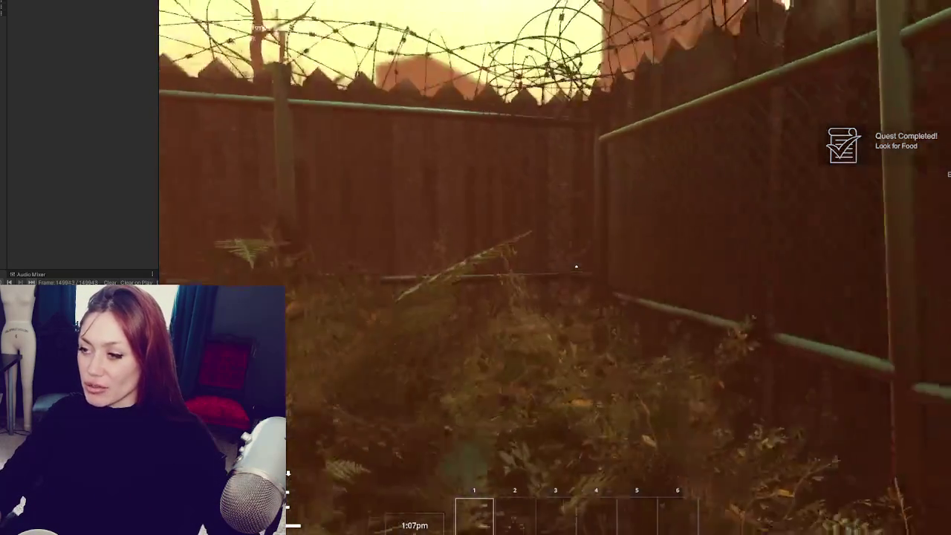
- Walk past the berry-bush fence and out through the gateway beyond the base, then pause
key("e")
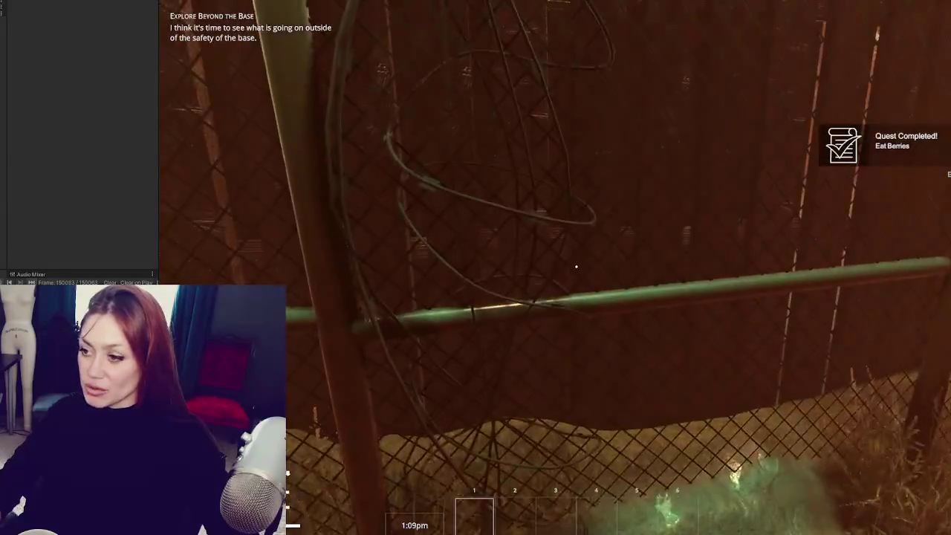
key("w")
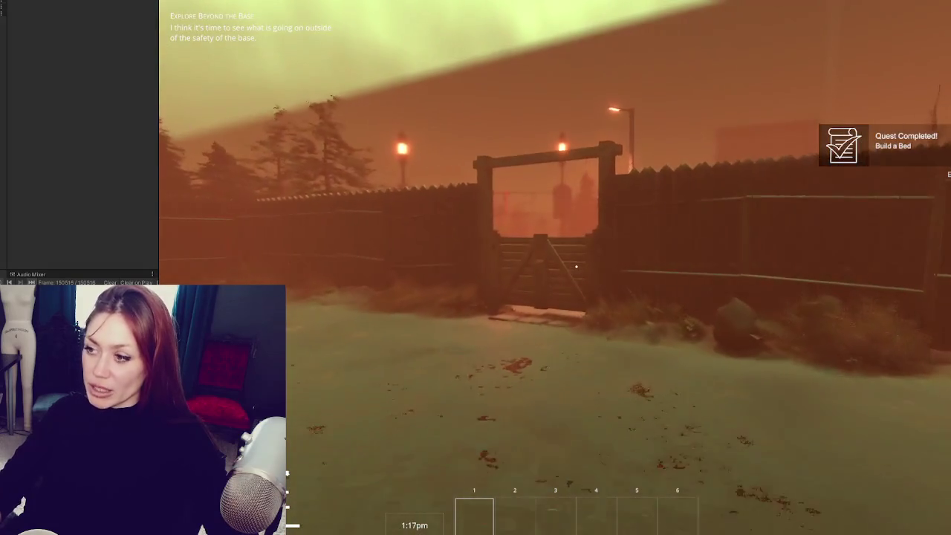
key("w")
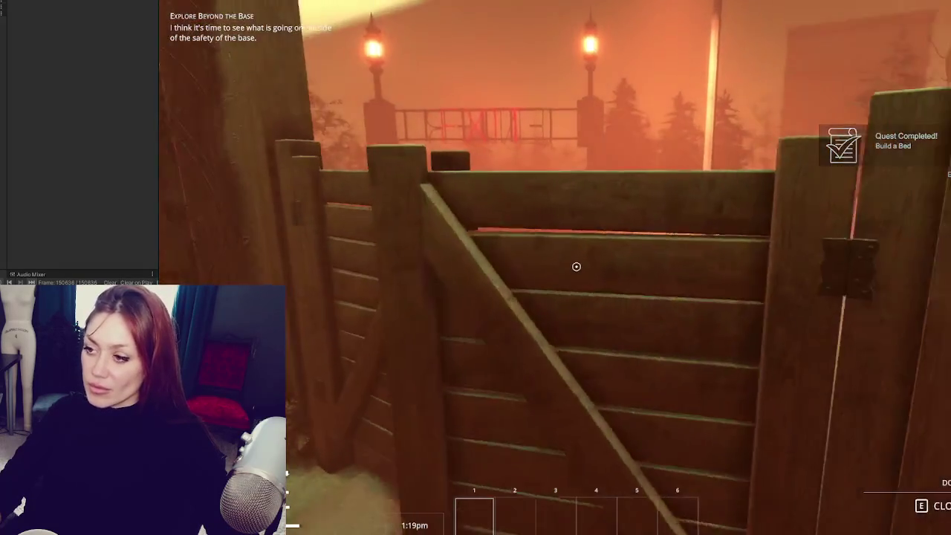
key("w")
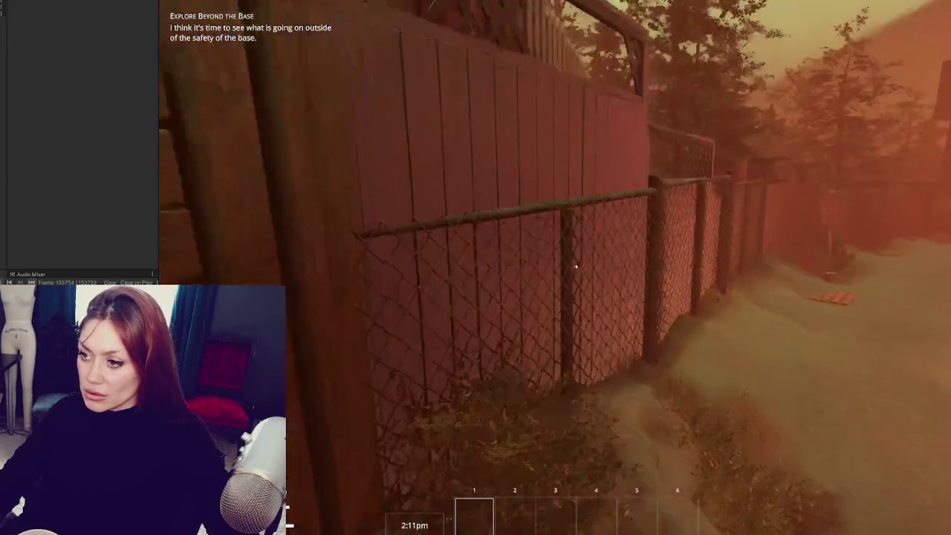
key("Escape")
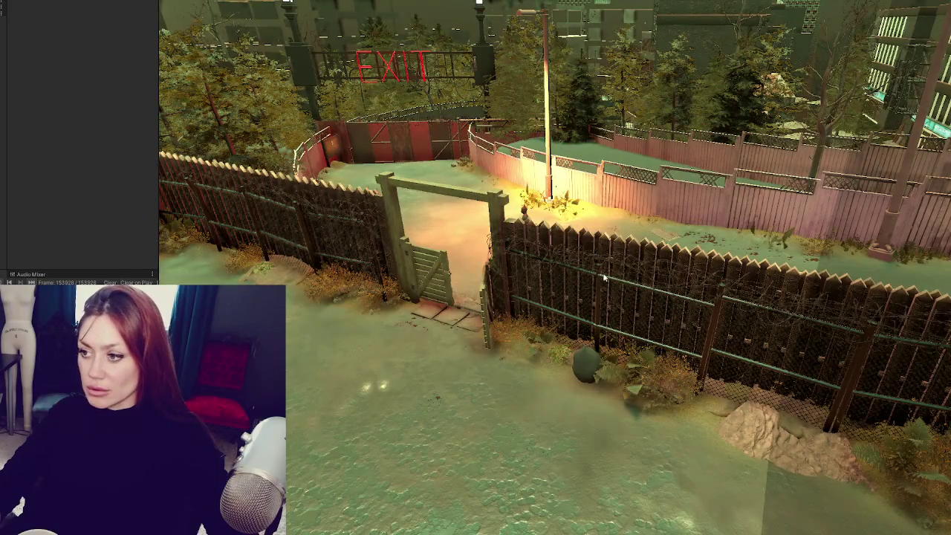
- Select the chain-link fence panel and frame it in the Scene view
left_click(604, 277)
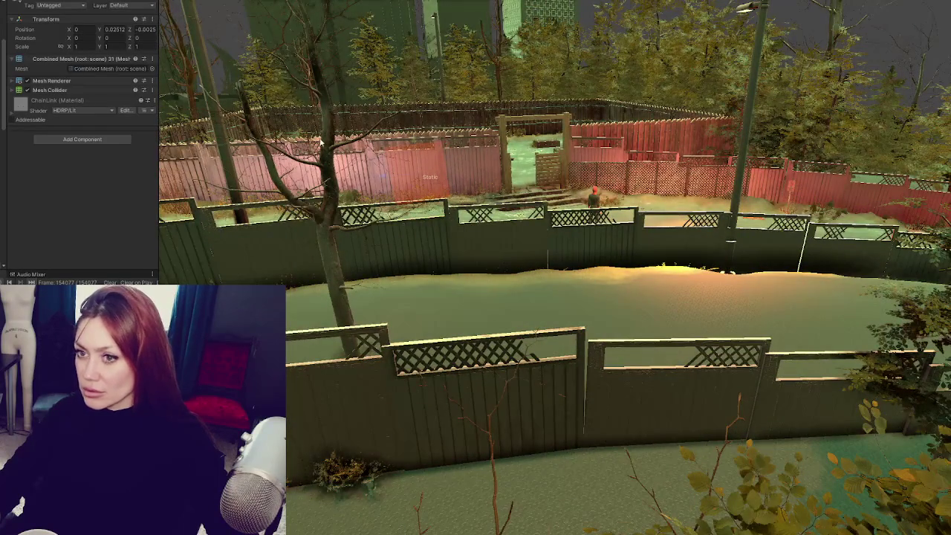
left_click(599, 162)
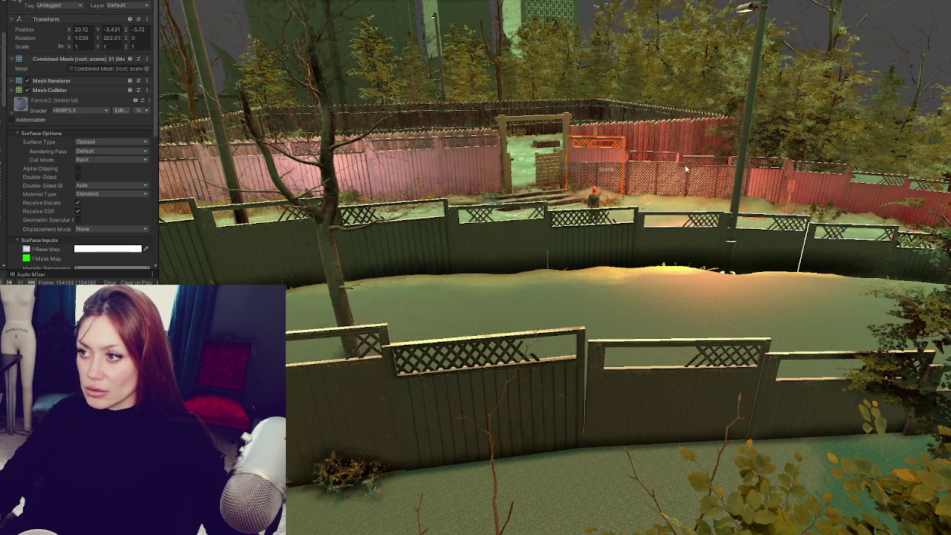
left_click(599, 162)
key("f")
scroll(695, 173, "down", 3)
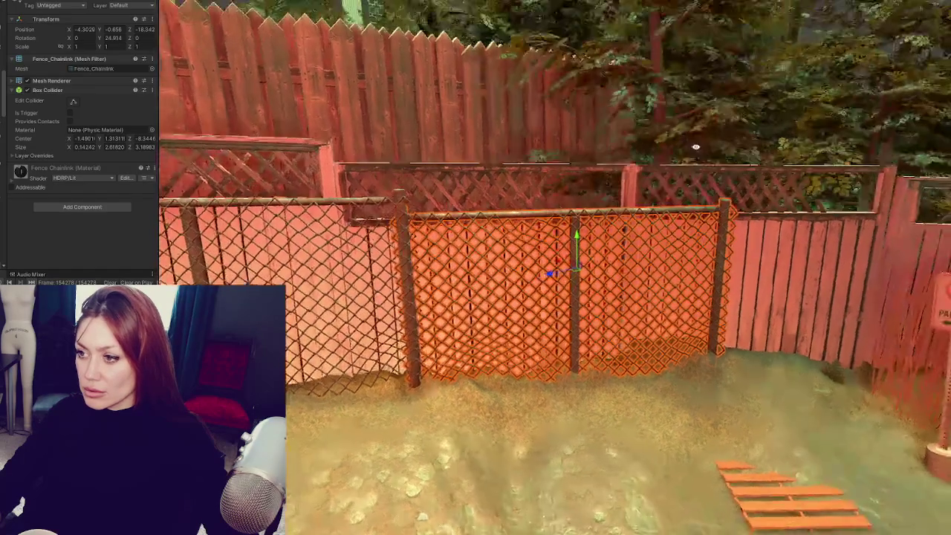
left_click_drag(695, 172, 595, 172)
scroll(594, 173, "up", 3)
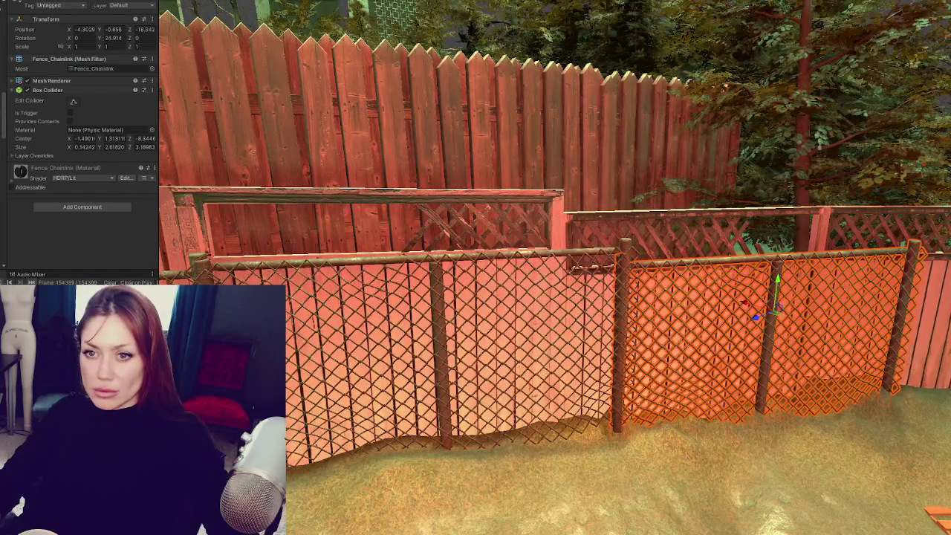
- Add the left panel and lift a copy of both on top, doubling the fence height
left_click(500, 272, "shift")
left_click_drag(440, 303, 459, 71)
left_click_drag(401, 104, 401, 106)
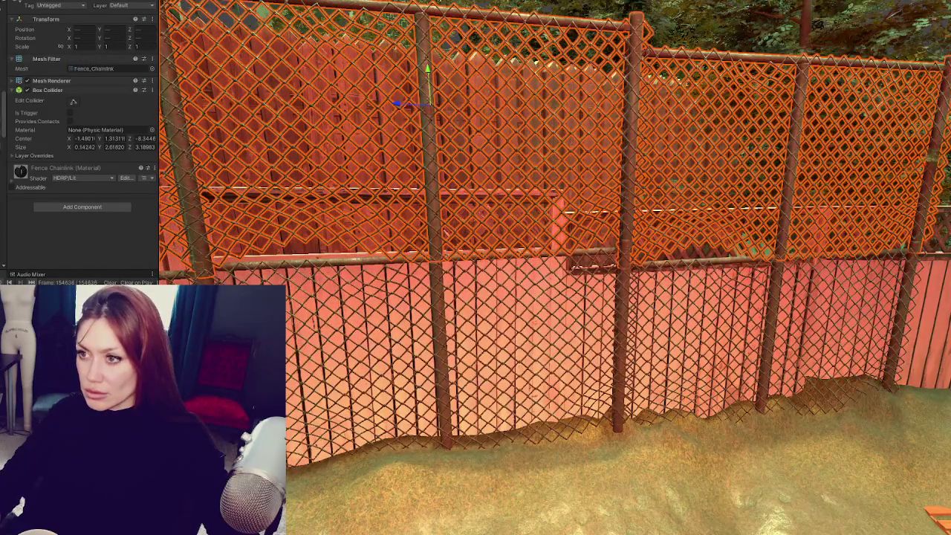
key("ctrl+2")
- Resume and walk along the chain-link fence toward the gate, then pause
key("Escape")
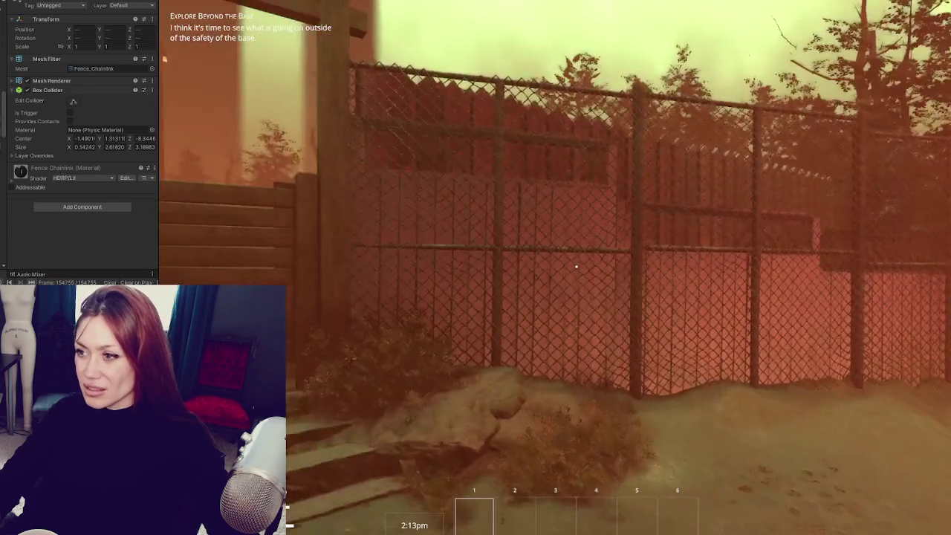
key("w")
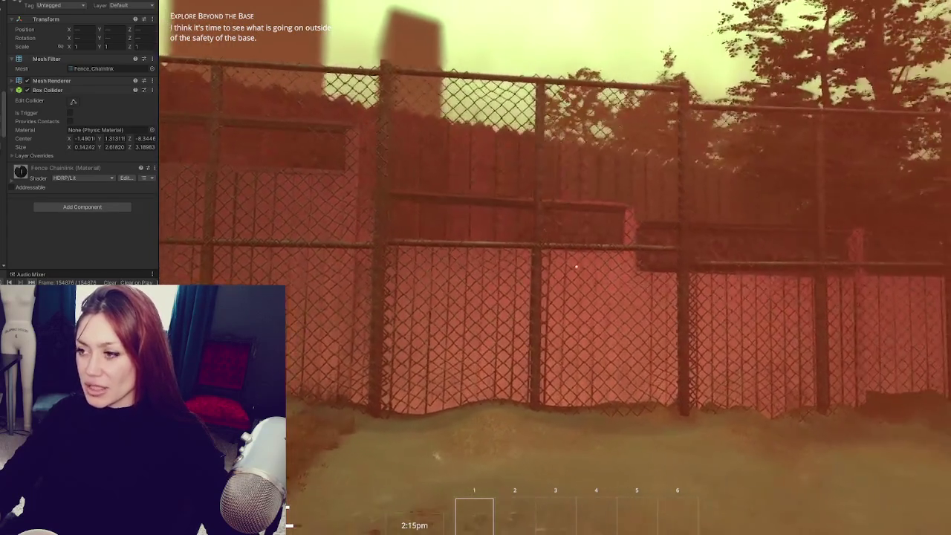
key("w")
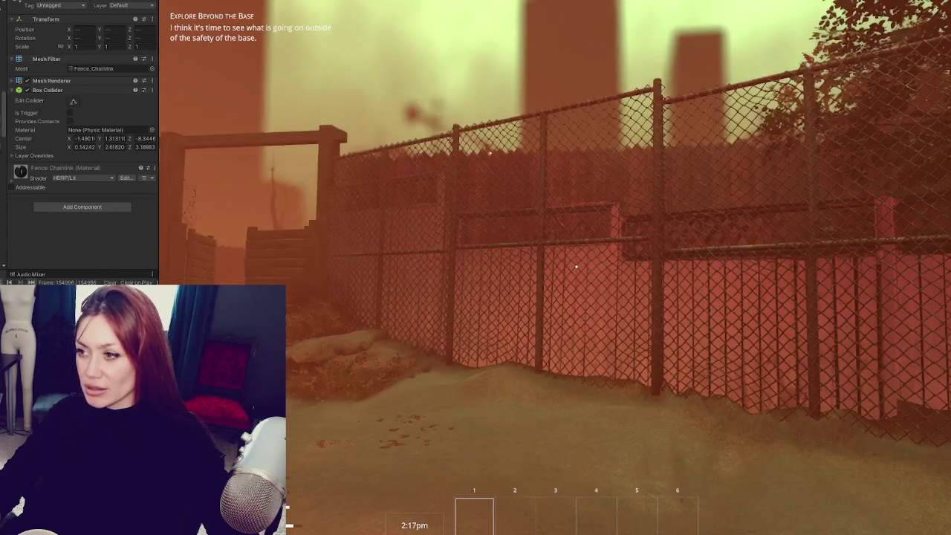
key("w")
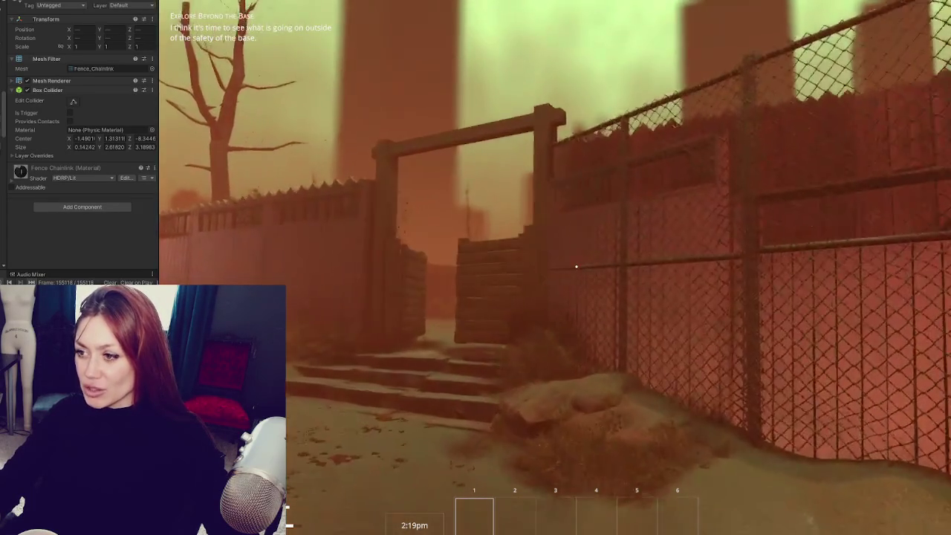
key("w")
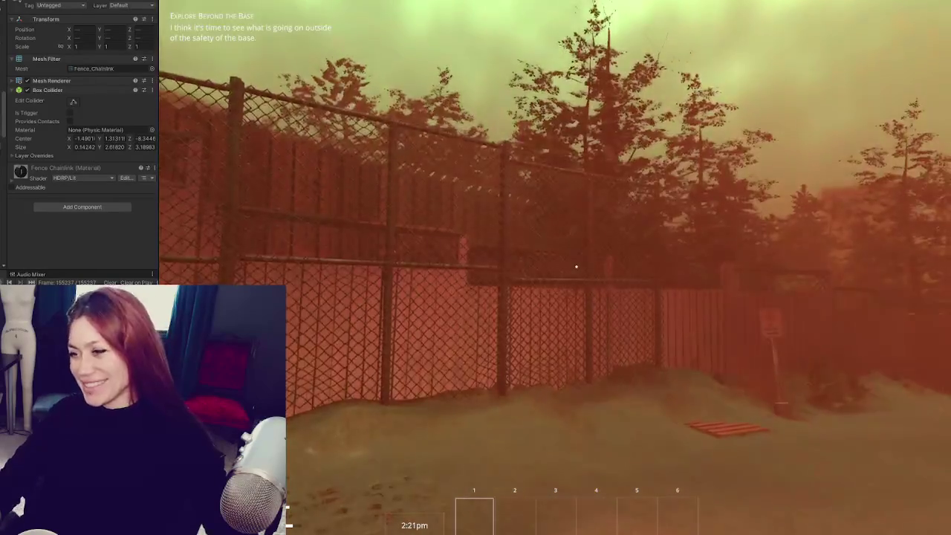
key("w")
key("Escape")
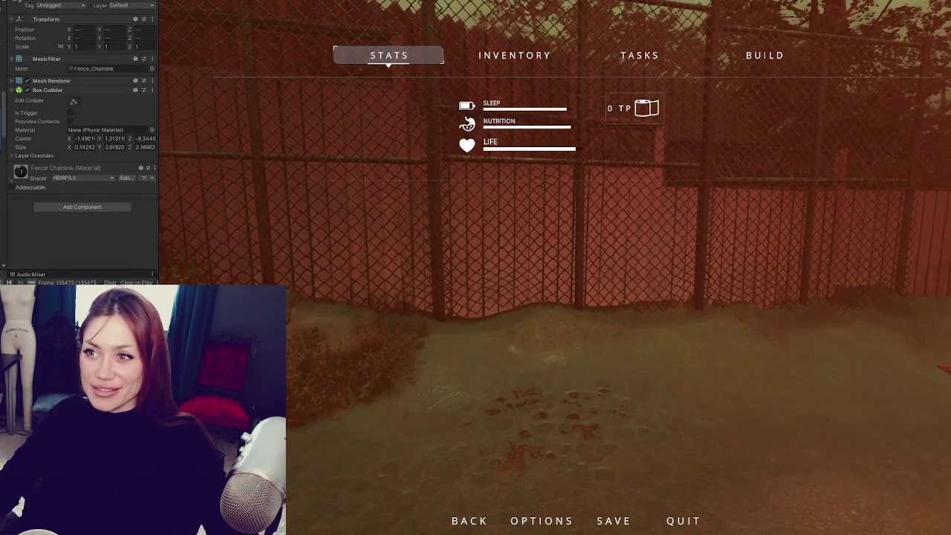
- Check the chain-link fence in the Scene view, then return to the game and resume
key("ctrl+1")
scroll(439, 290, "down", 5)
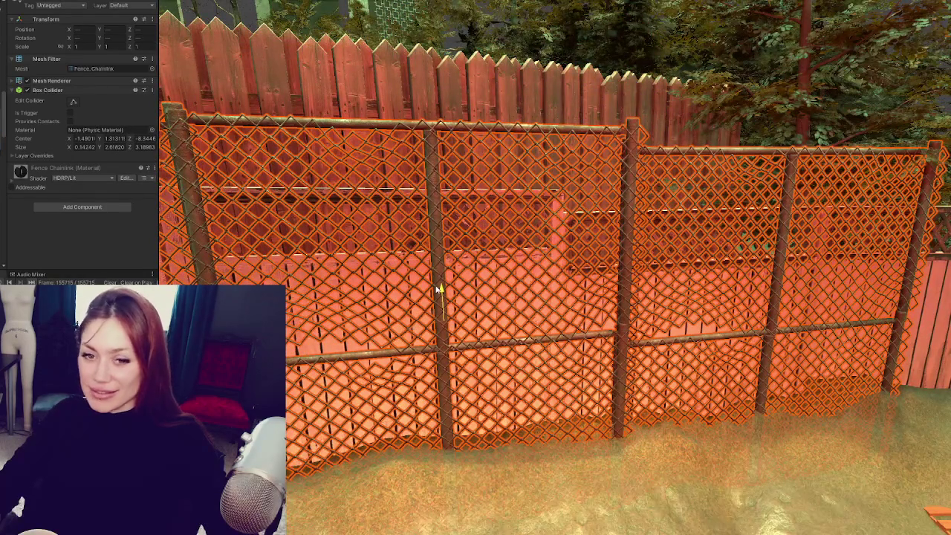
key("ctrl+2")
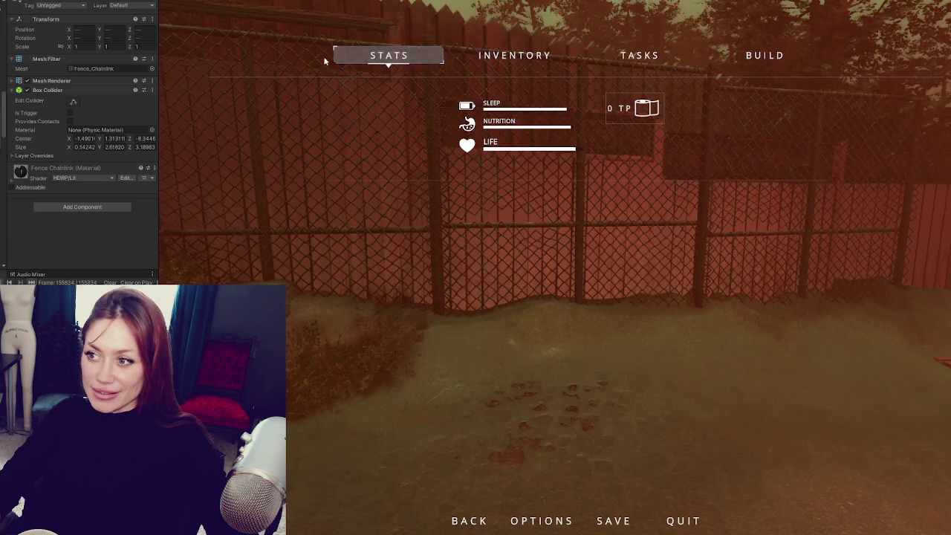
key("Escape")
- Walk along the chain-link fence and back through the wooden gate into the yard
key("d")
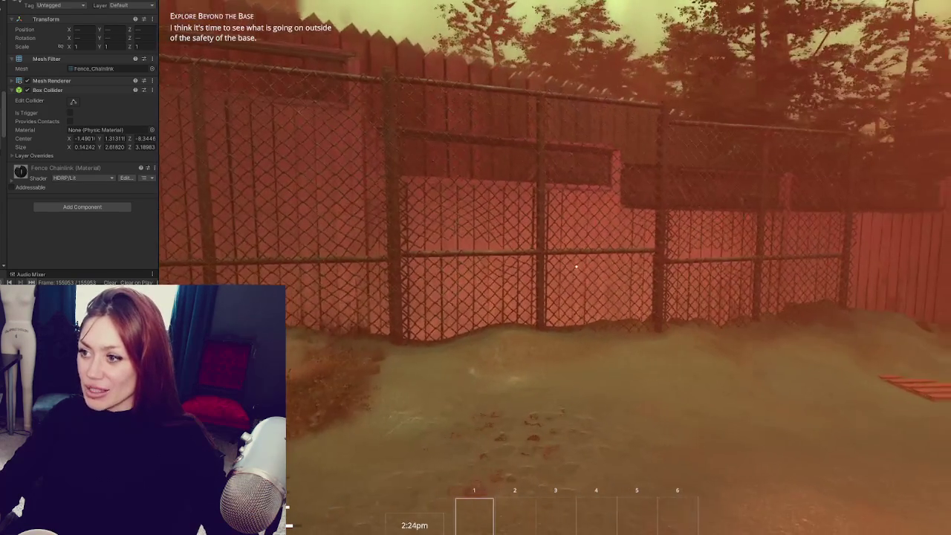
key("w")
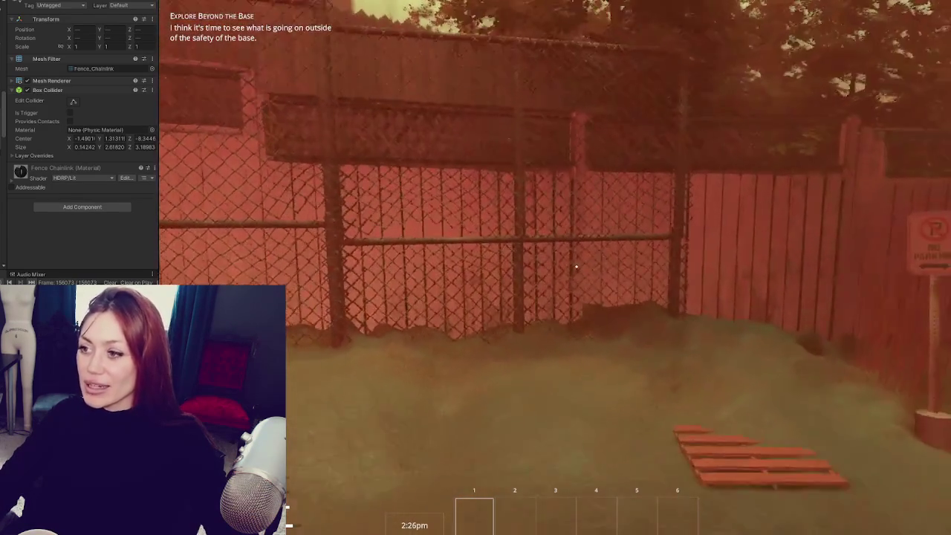
key("w")
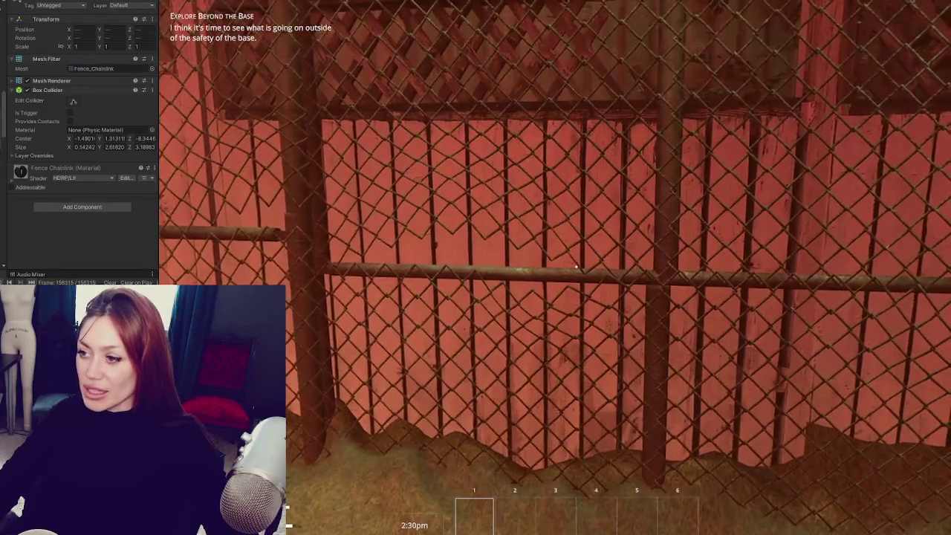
key("a")
key("w")
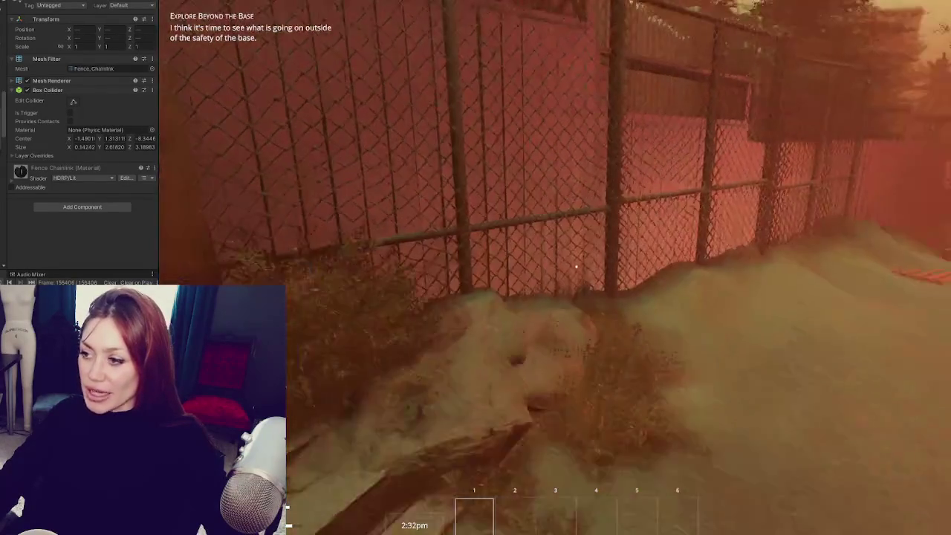
- Walk out through the gate along the chain-link fence, then stop and select one fence section
key("w")
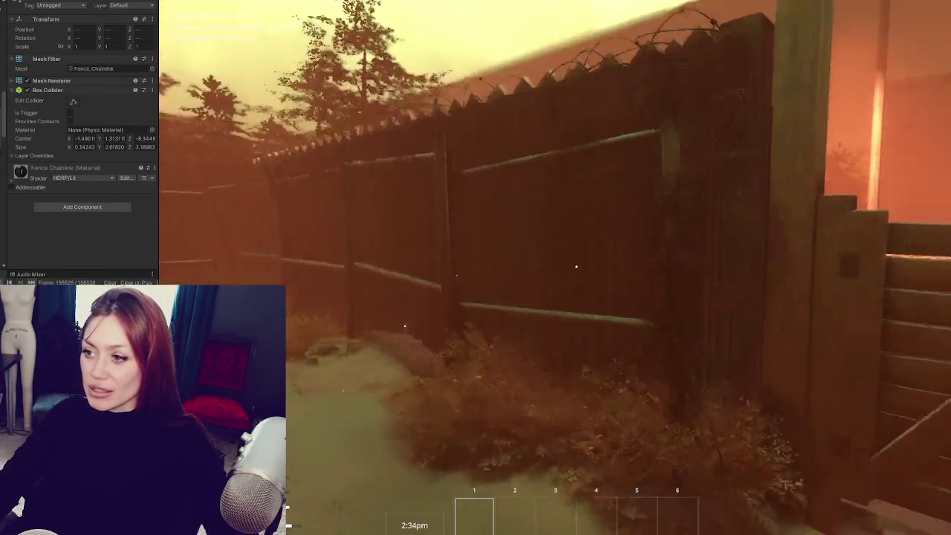
key("w")
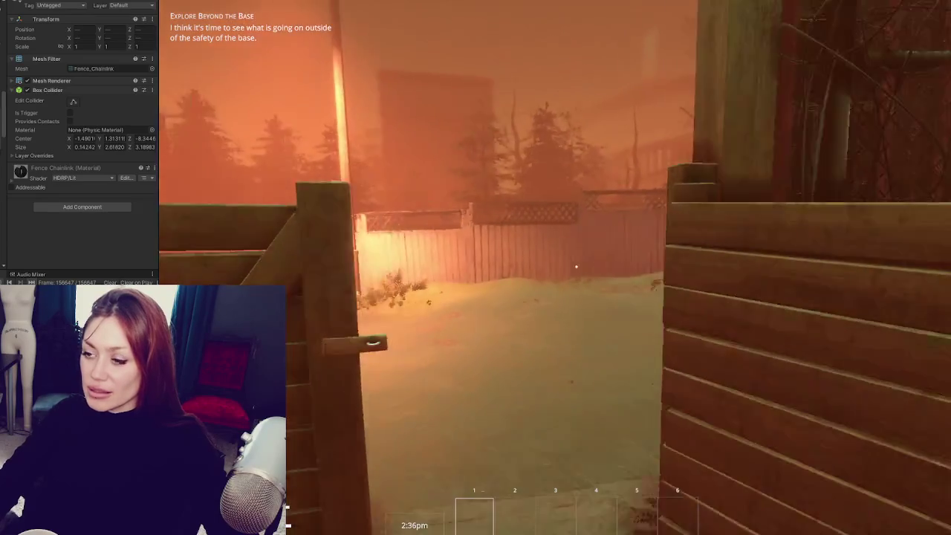
key("w")
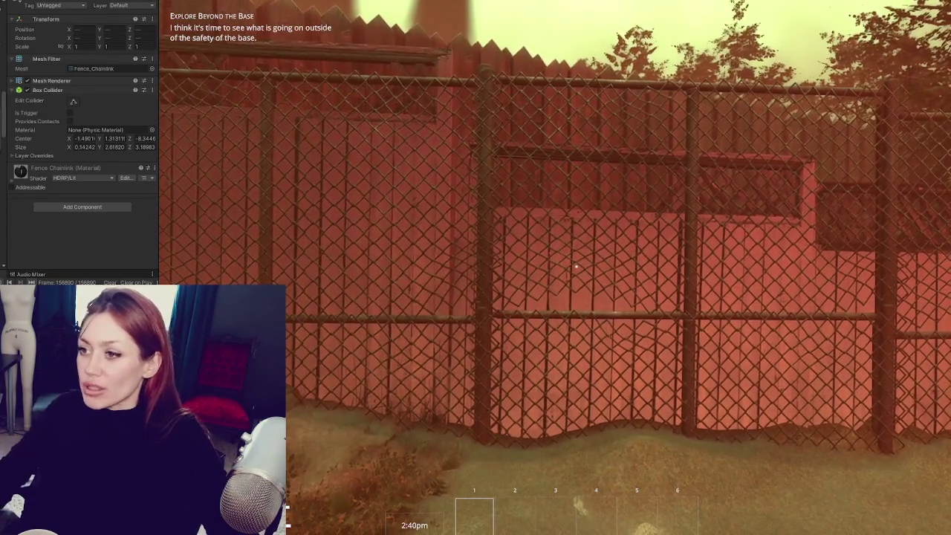
key("w")
key("w")
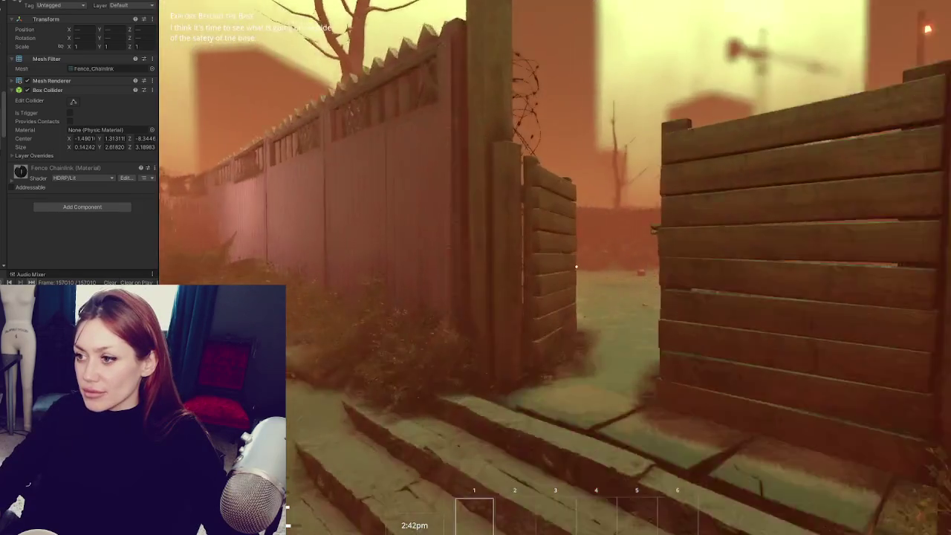
key("w")
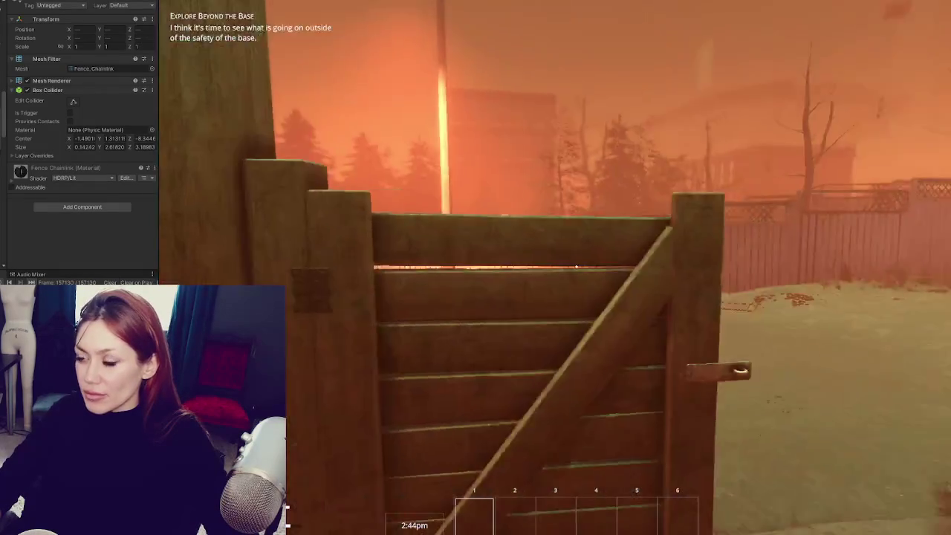
key("w")
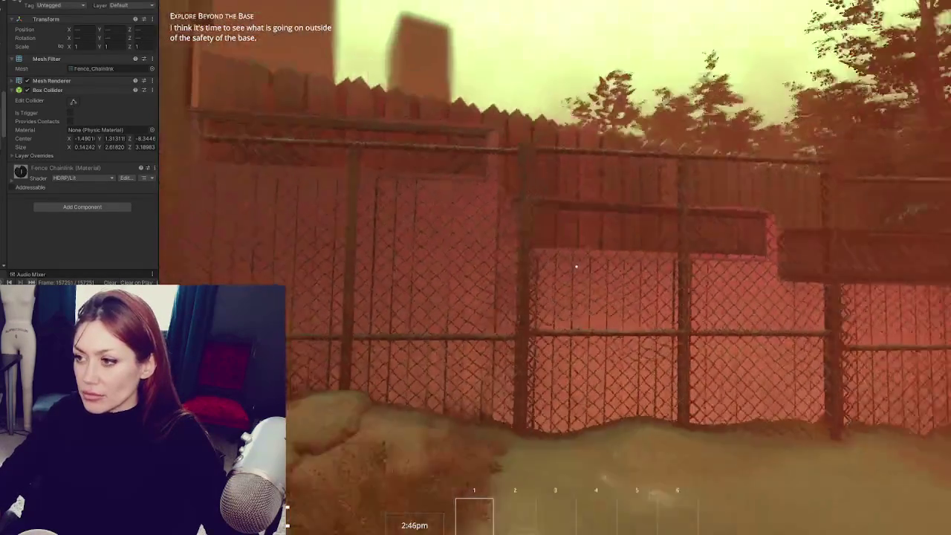
key("w")
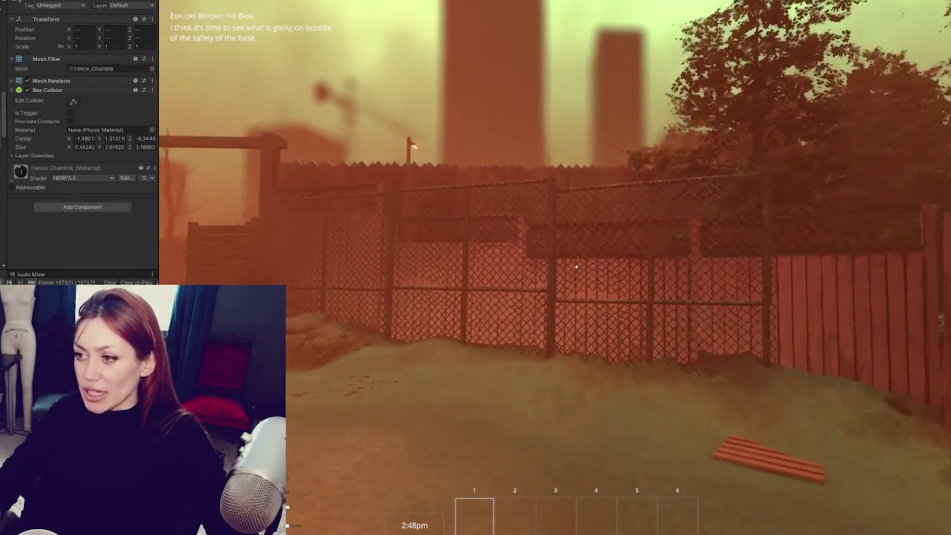
key("w")
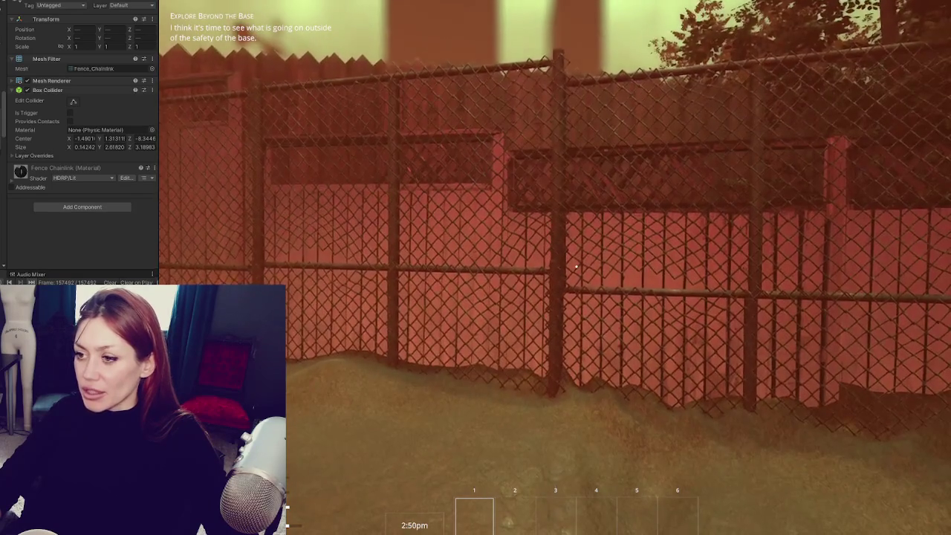
key("Escape")
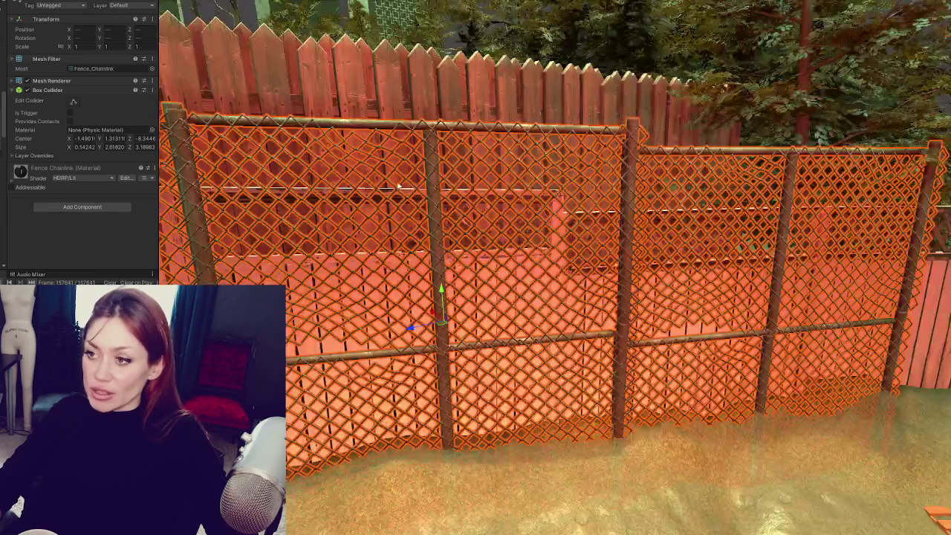
left_click(398, 186)
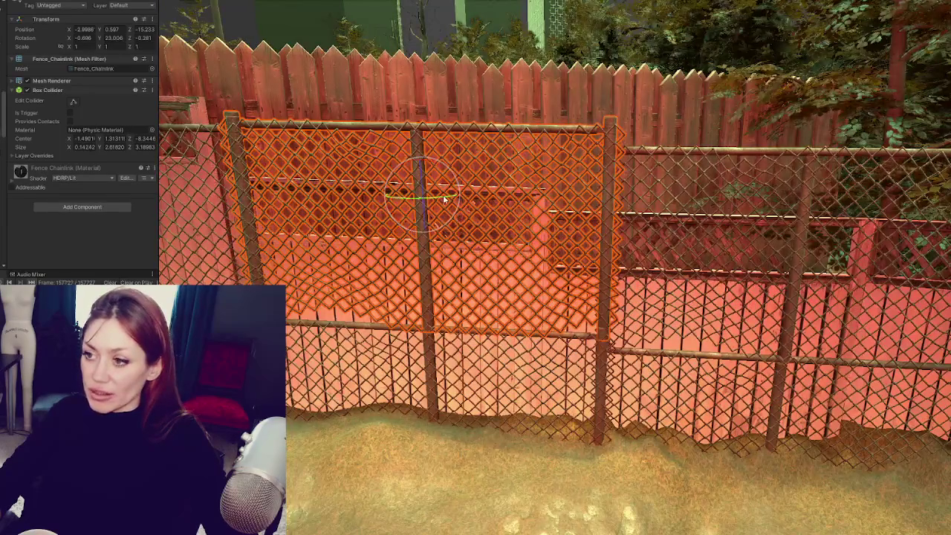
- Rotate the chain-link section to about 203 on Y, slide it along Z into line, and resume play
left_click_drag(335, 199, 292, 196)
key("w")
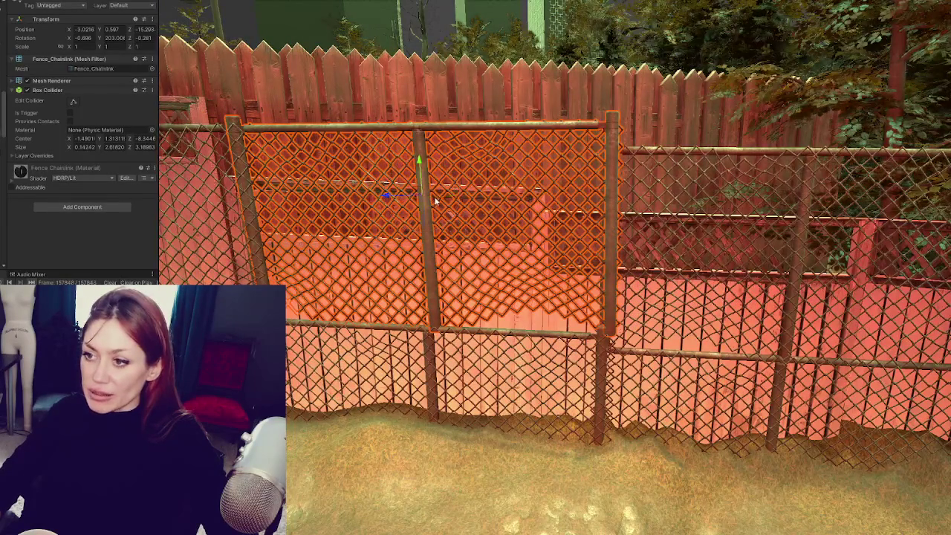
left_click_drag(396, 195, 376, 196)
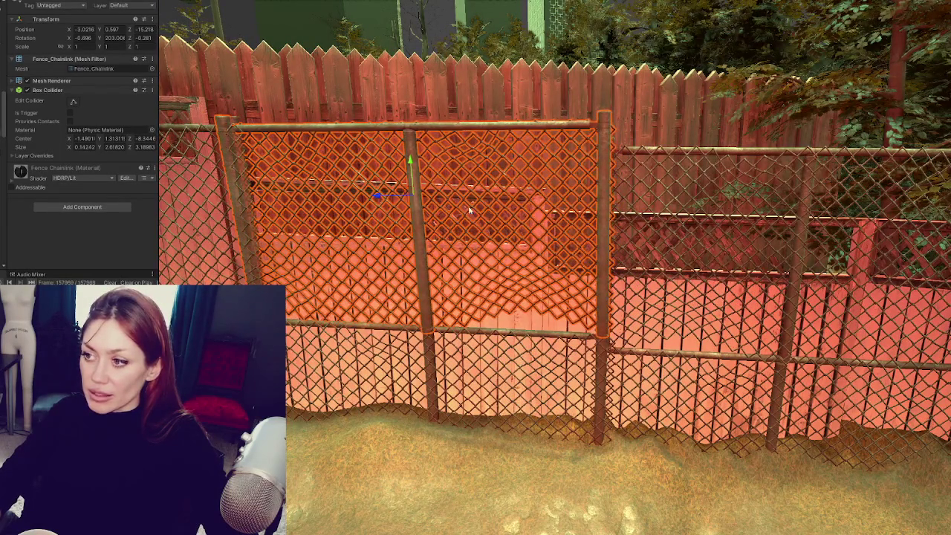
mouse_move(442, 222)
left_mouse_down()
mouse_move(388, 187)
mouse_move(390, 197)
mouse_move(383, 195)
left_mouse_up()
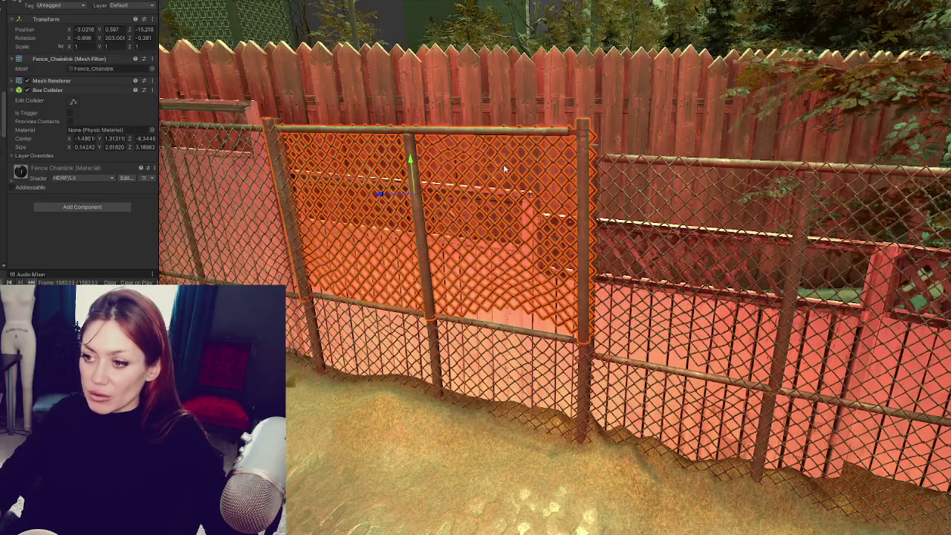
left_click_drag(378, 195, 379, 196)
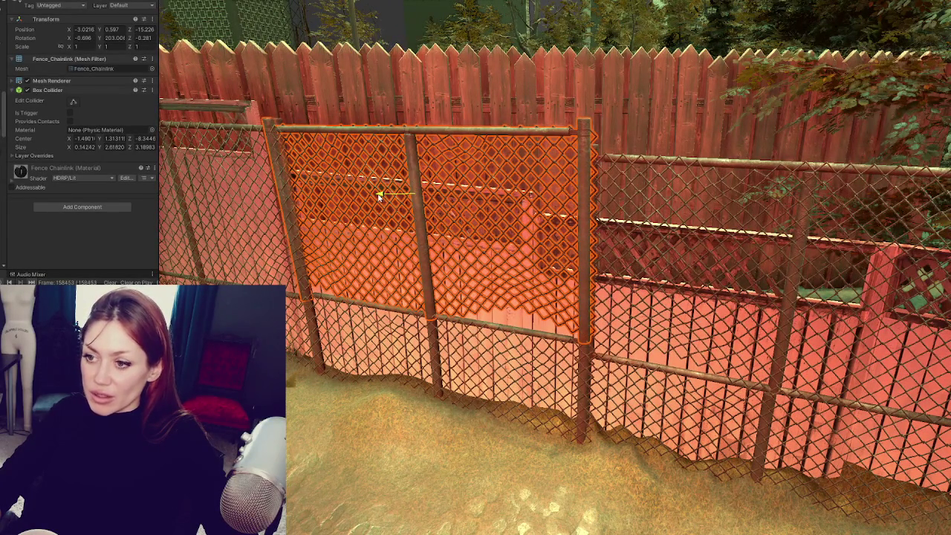
key("ctrl+2")
key("Escape")
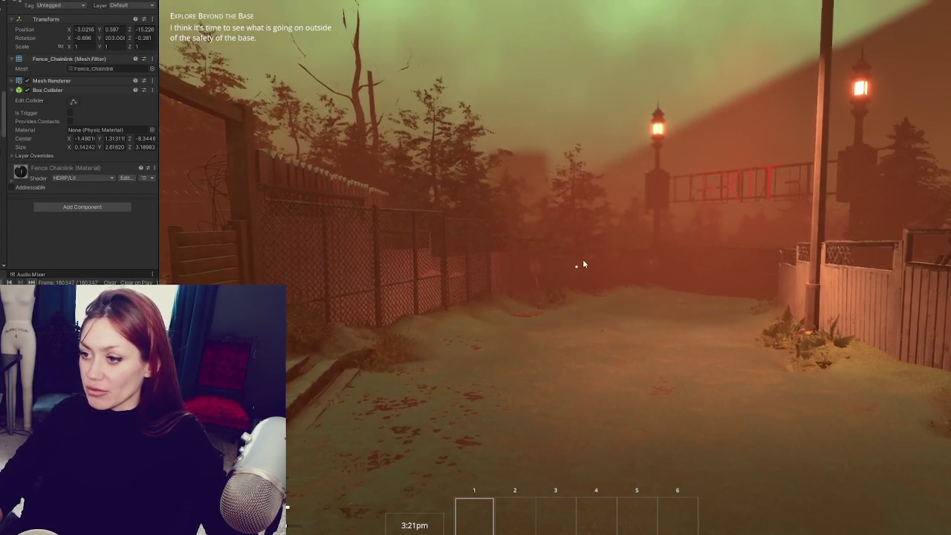
- Resume play and walk the CLOSED-sign and EXIT paths, through the wooden gate toward the stone blocks, and back
key("Escape")
key("Escape")
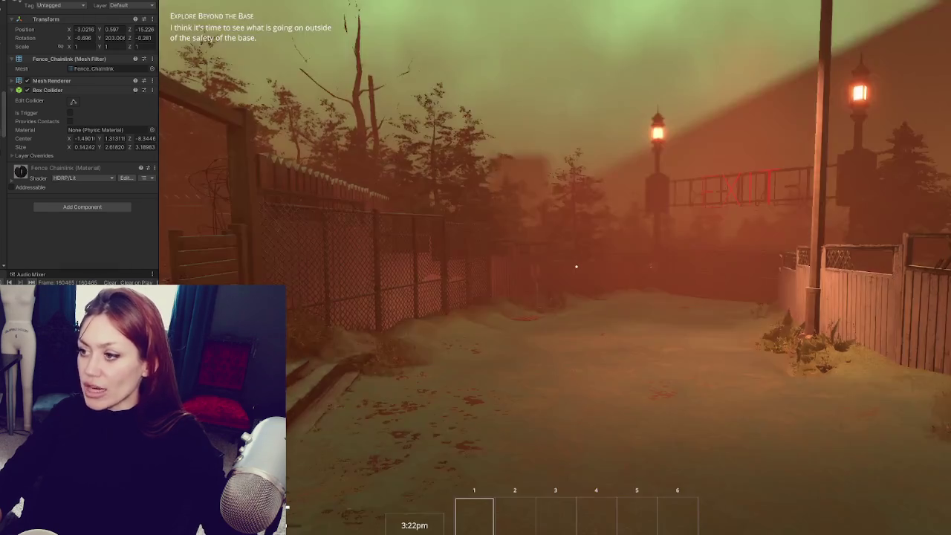
key("w")
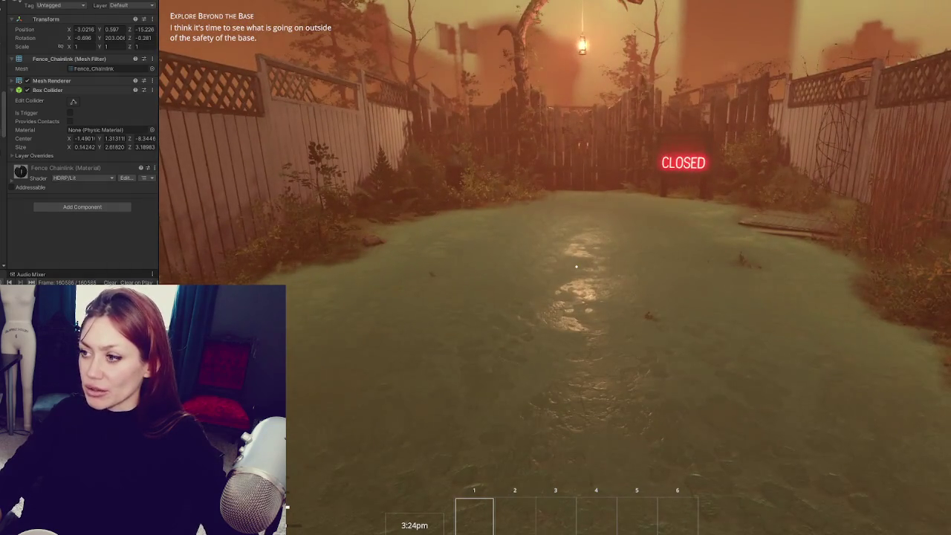
key("w")
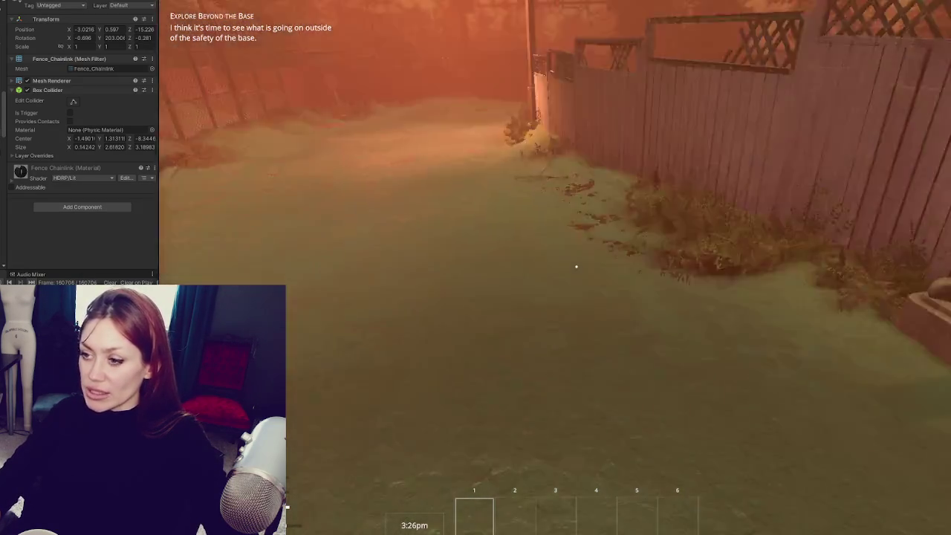
key("w")
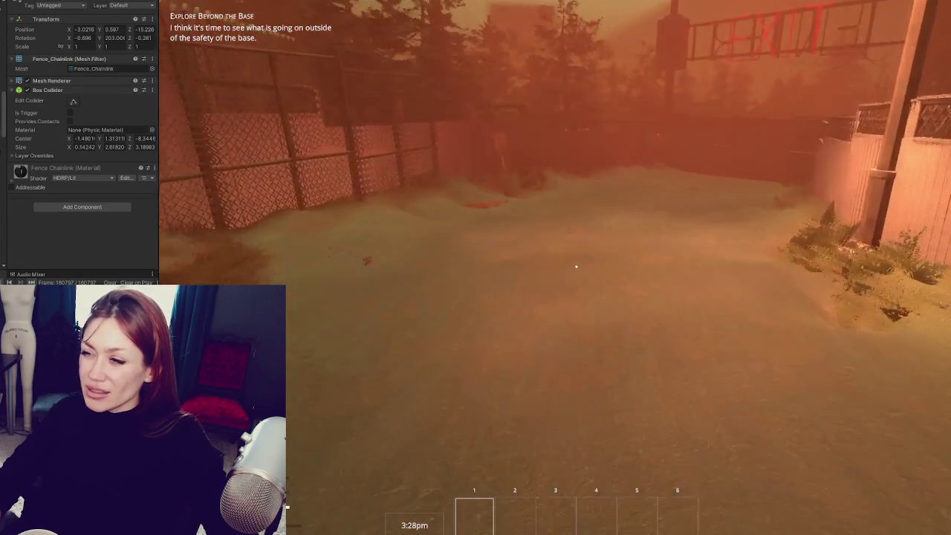
key("w")
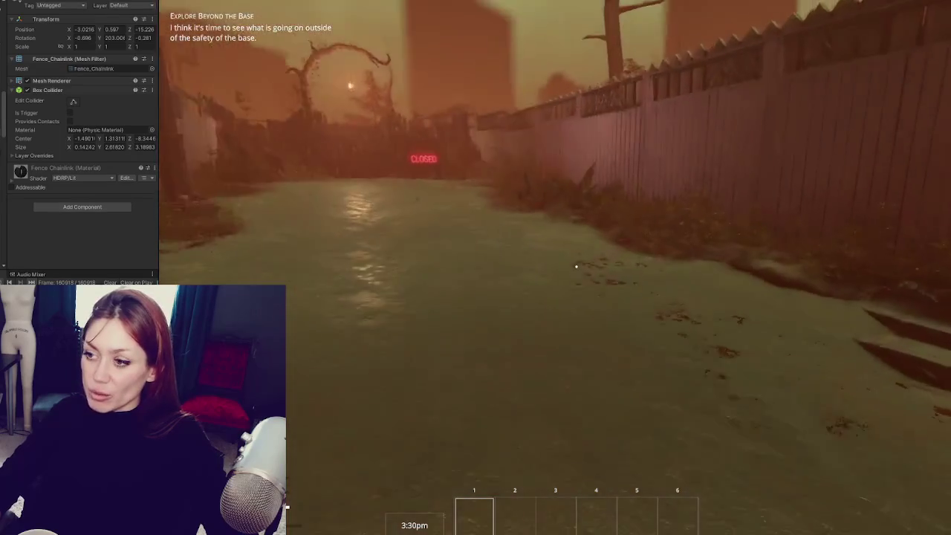
key("w")
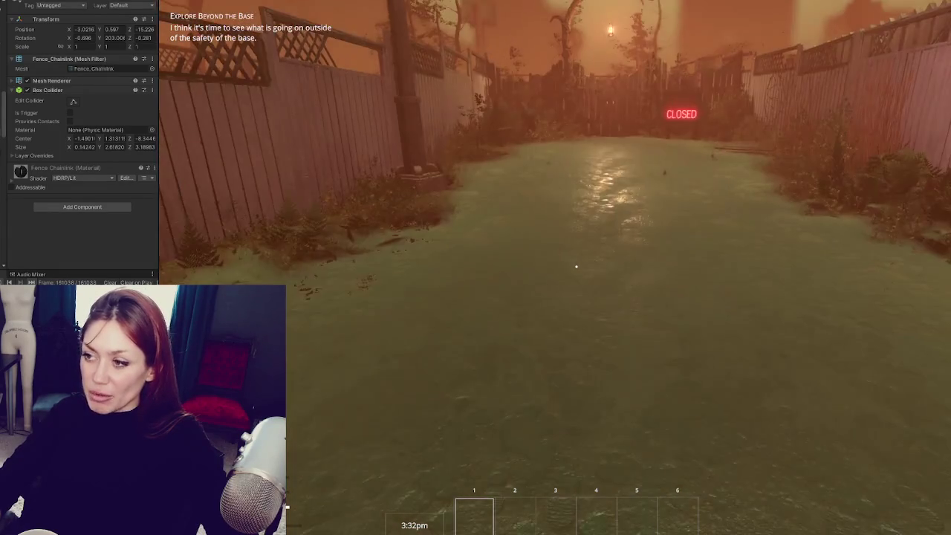
key("w")
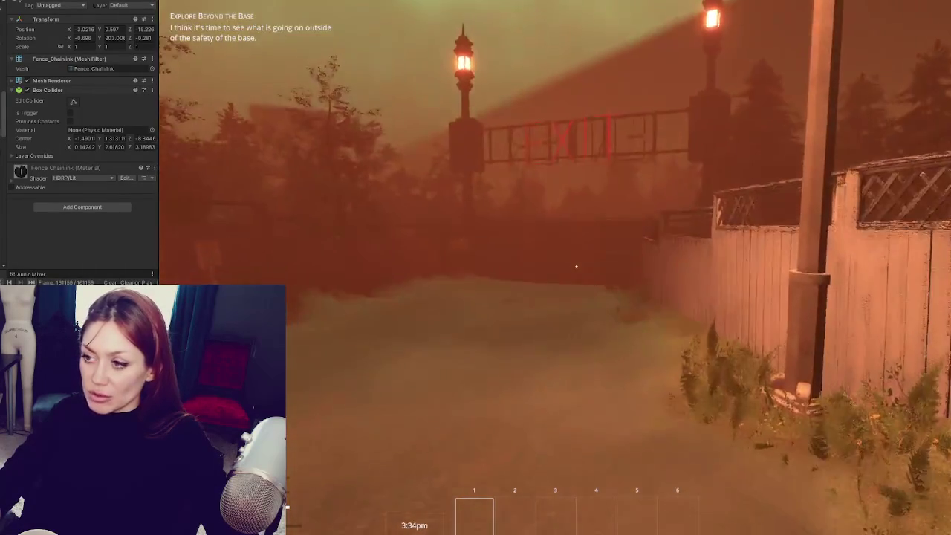
key("w")
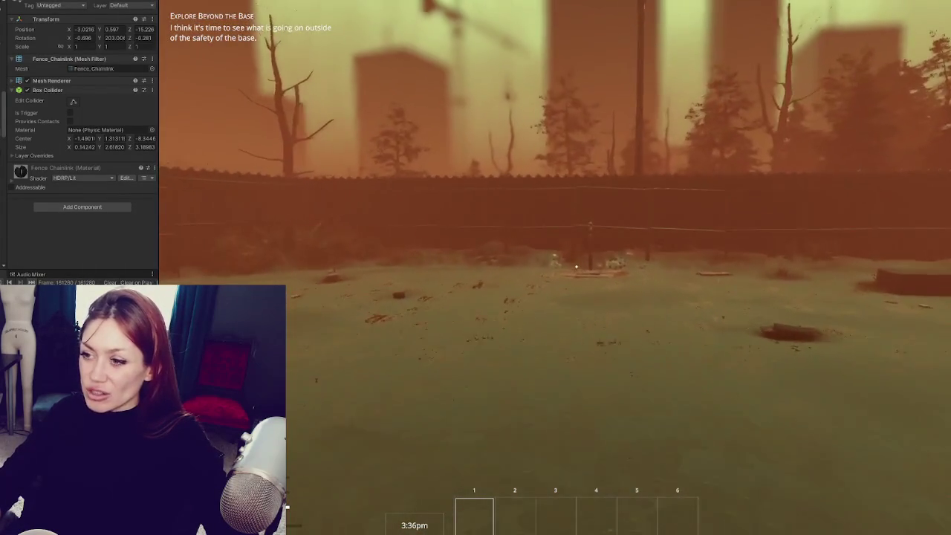
key("w")
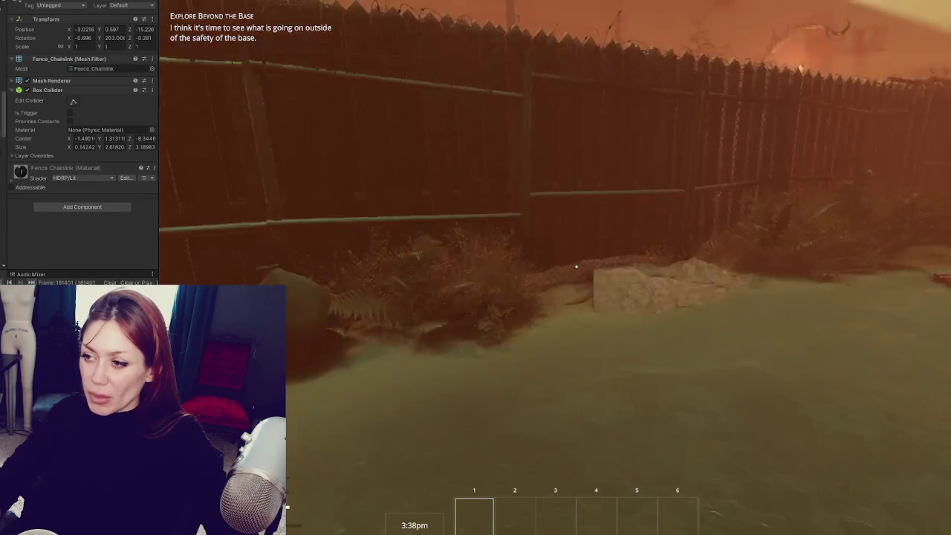
key("w")
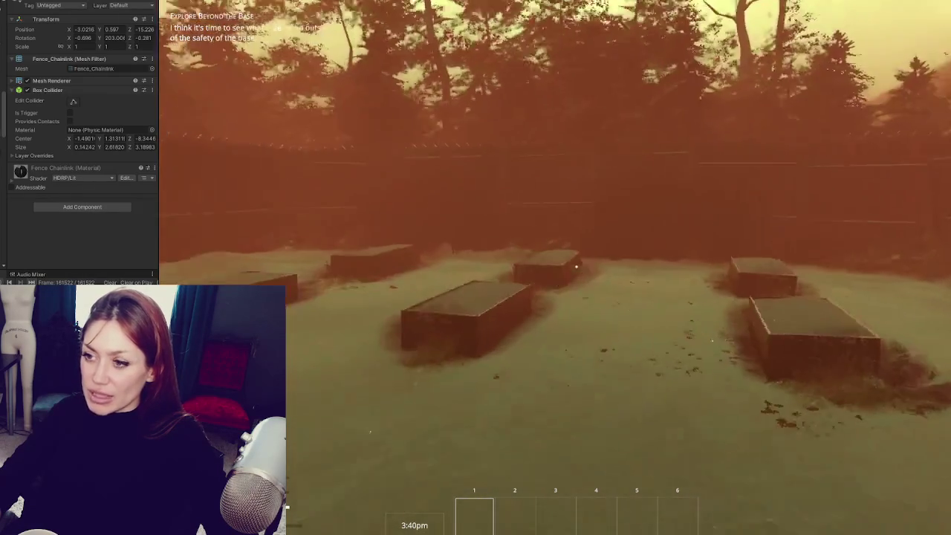
key("s")
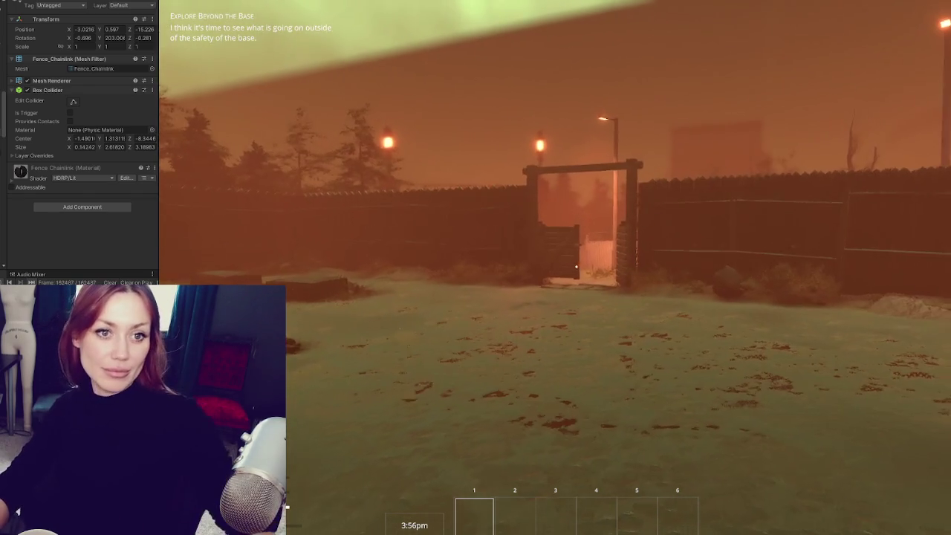
- Pause the game near the gateway to bring up the Back, Options, Save and Quit menu
key("Escape")
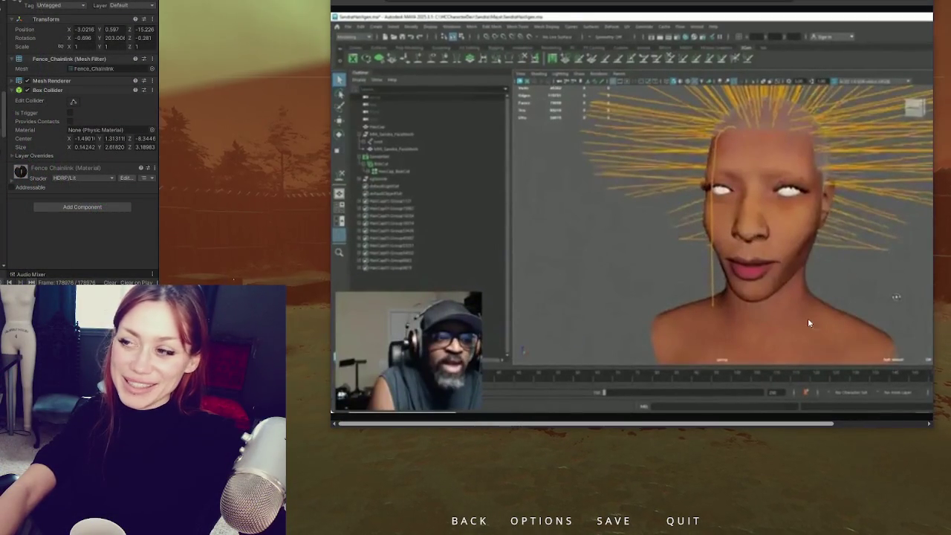
- Drag the Maya hair-guides clip's scrollbar right to reveal the rest of the viewport
left_click_drag(819, 422, 886, 426)
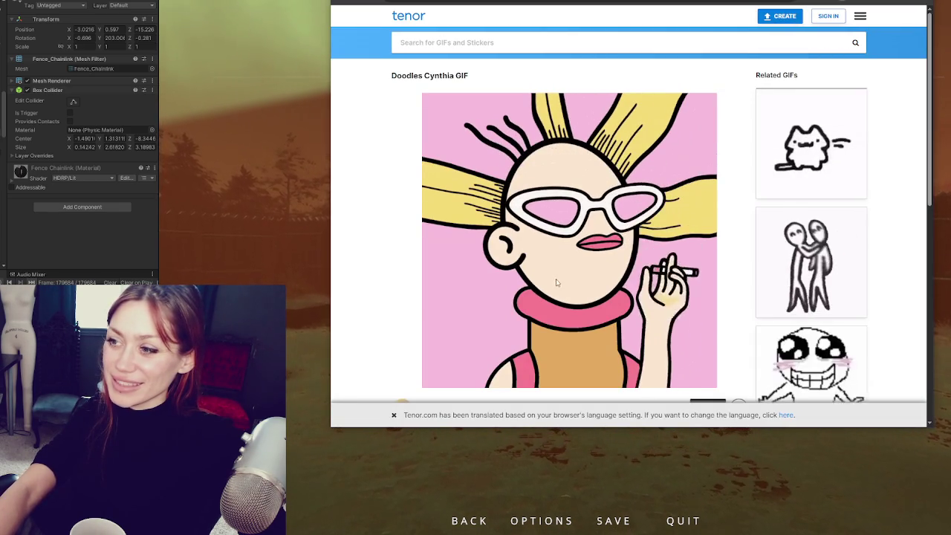
- Scroll the Tenor GIF page down and back up, then switch to the terminal showing JavaScript in vim
scroll(542, 276, "down", 1)
scroll(542, 275, "up", 1)
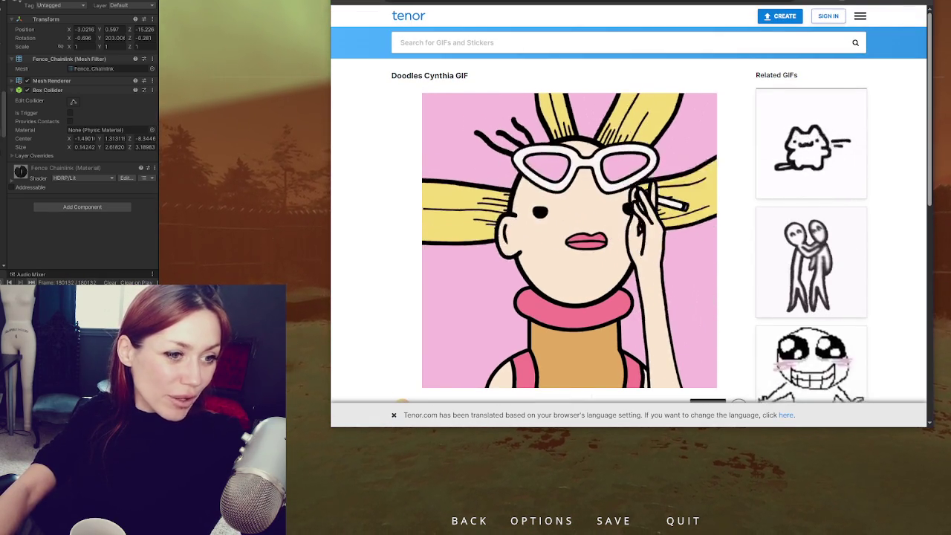
key("alt+Tab")
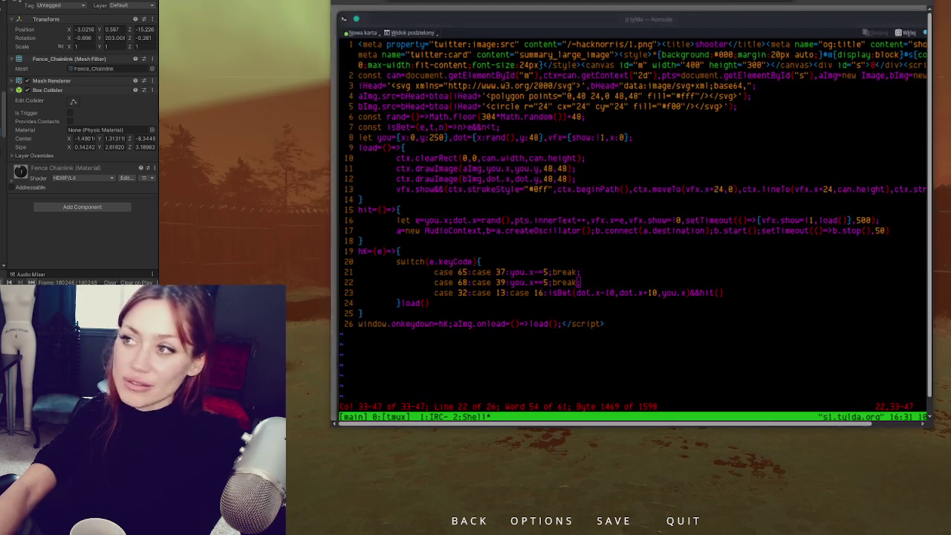